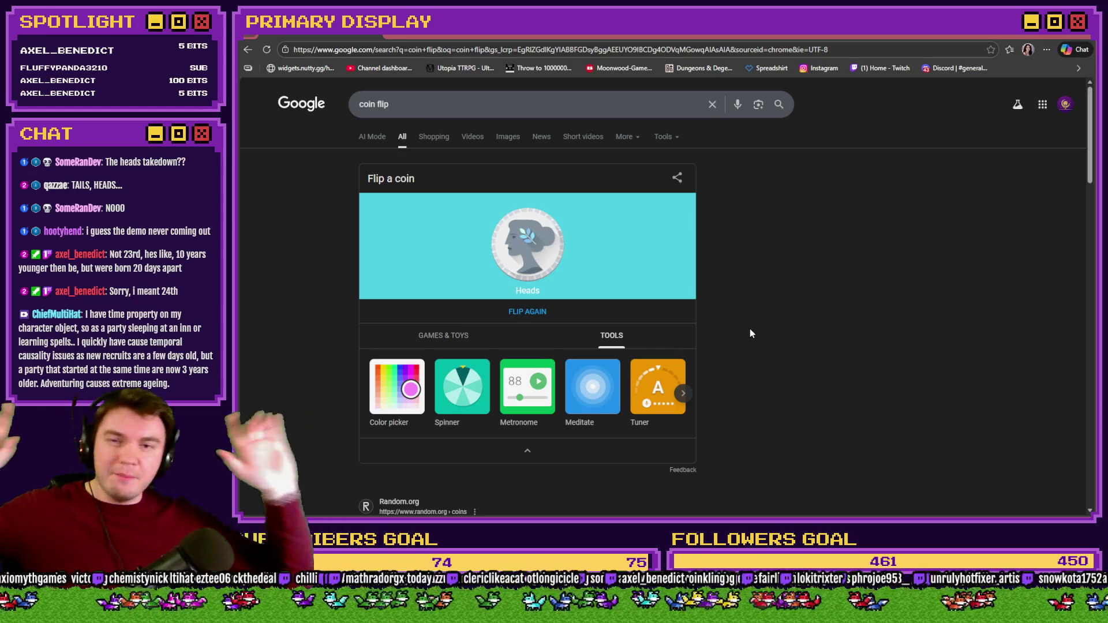
- Flip Google's coin again until it shows Tails, then bring up the Twitch Manage Prediction view
{"action": "left_click", "coordinate": [534, 316]}
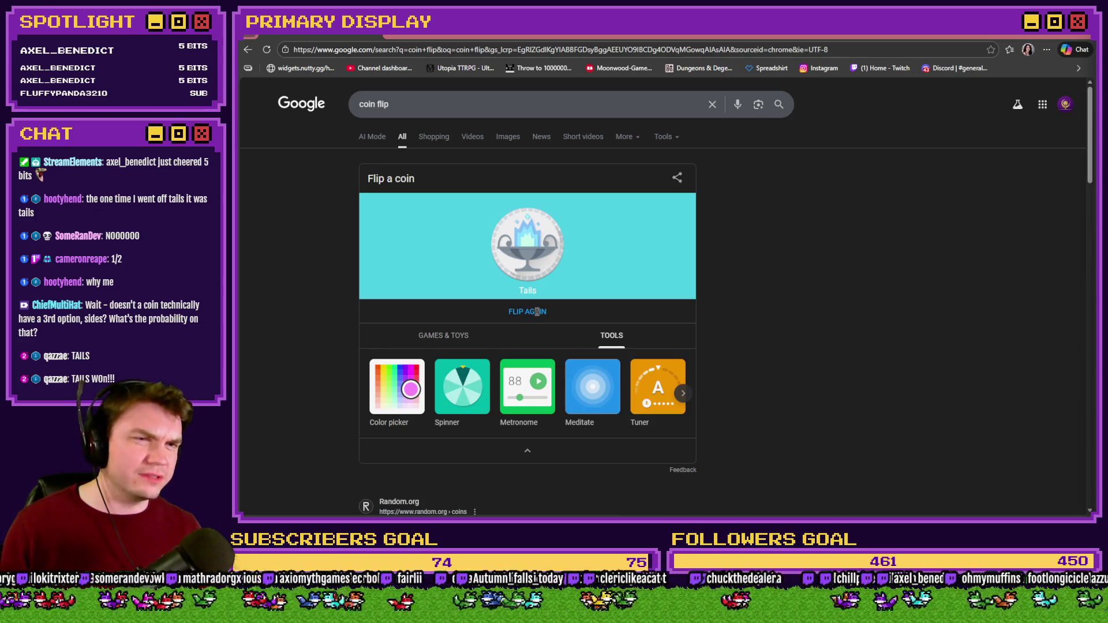
{"action": "key", "text": "ctrl+Tab"}
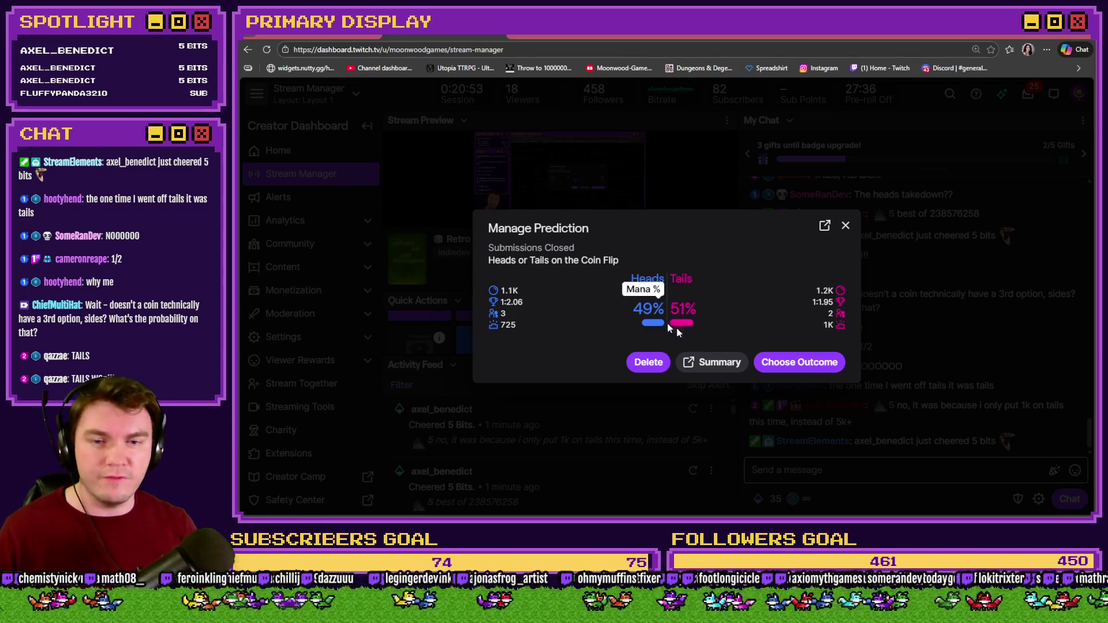
- Complete the Heads-or-Tails coin-flip prediction with Tails as the winner, then return to the coin-flip results
{"action": "left_click", "coordinate": [794, 370]}
{"action": "left_click", "coordinate": [597, 333]}
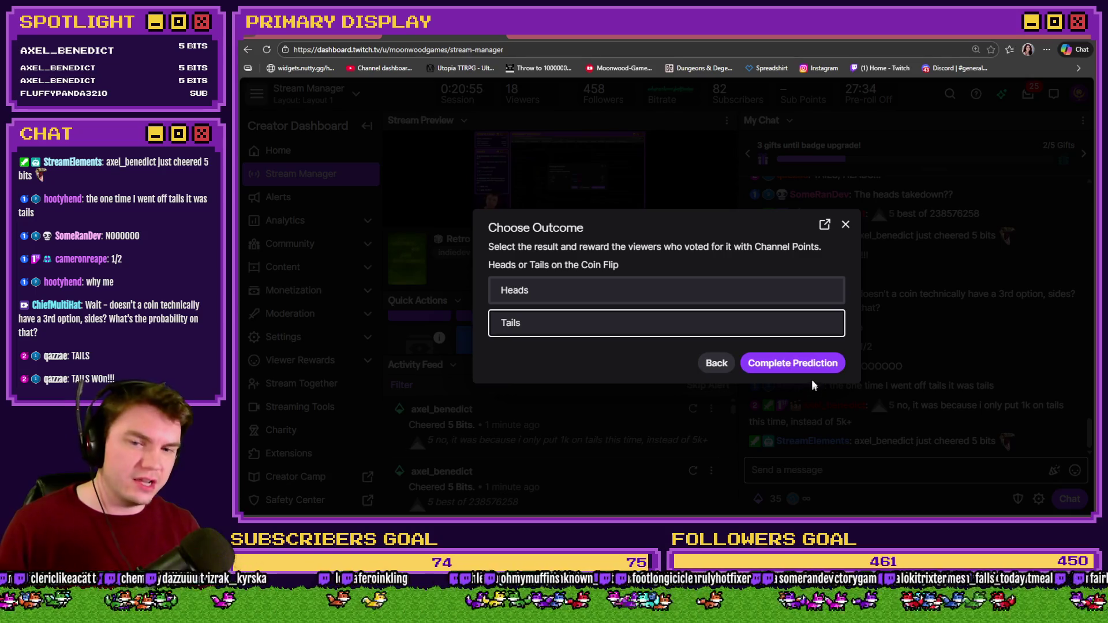
{"action": "left_click", "coordinate": [813, 369]}
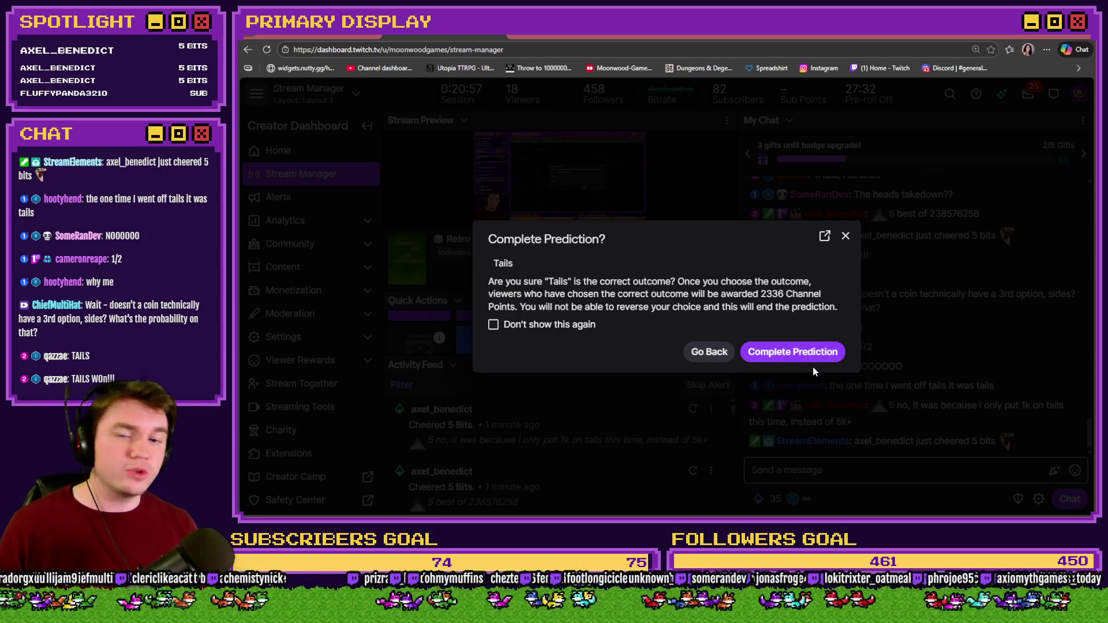
{"action": "left_click", "coordinate": [779, 359]}
{"action": "key", "text": "alt+Tab"}
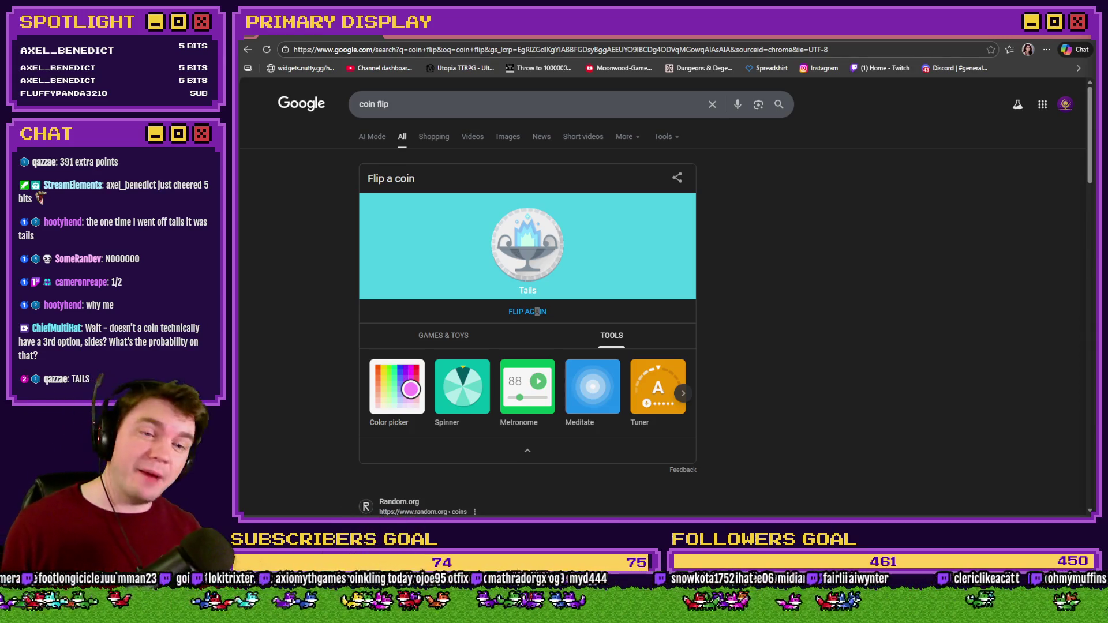
- Close the Google coin-flip window and bring up the Moonwood Games Discord #art channel
{"action": "left_click", "coordinate": [1077, 36]}
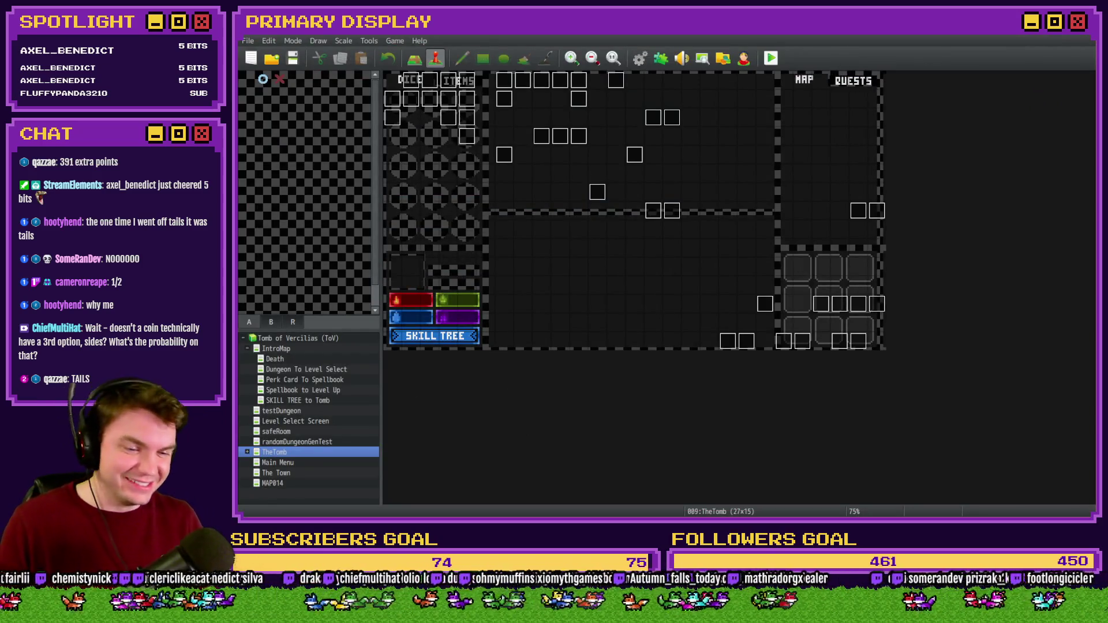
{"action": "key", "text": "alt+Tab"}
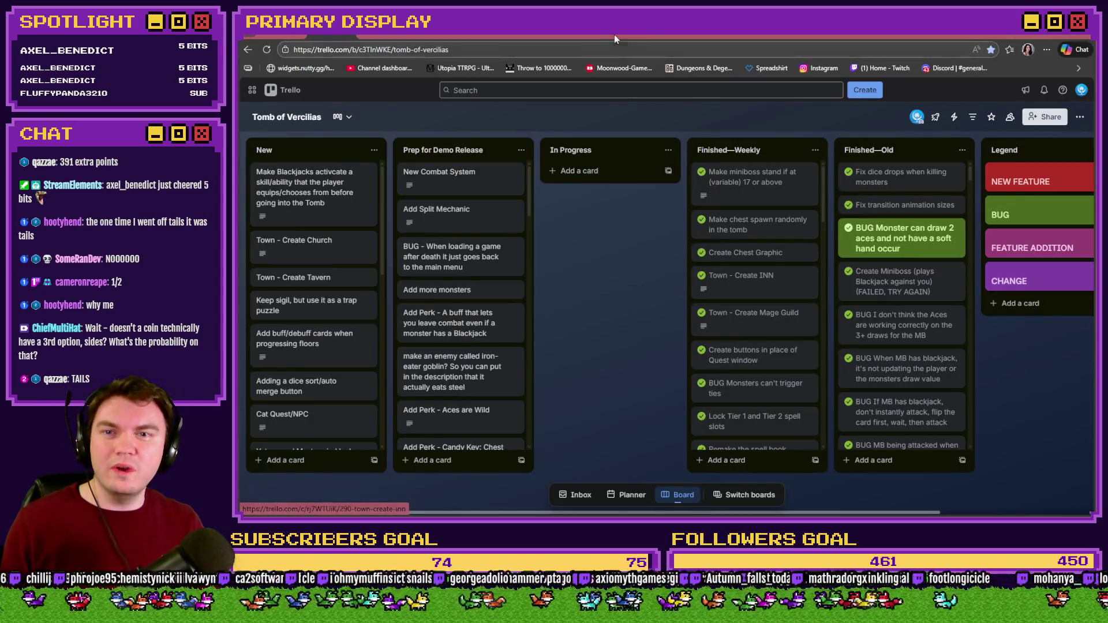
{"action": "left_click", "coordinate": [375, 33]}
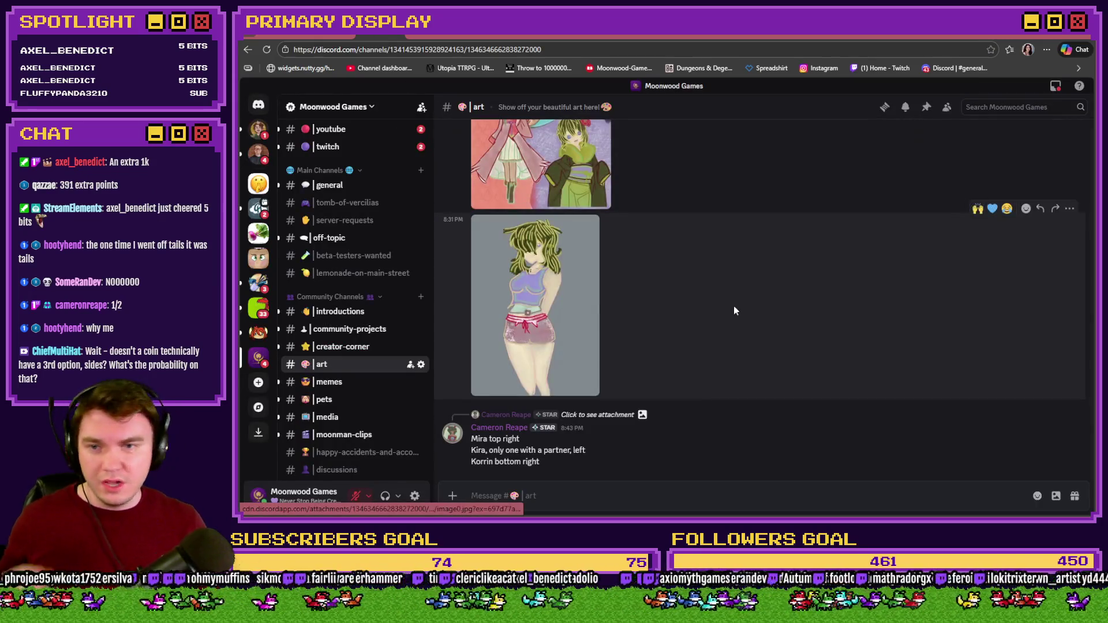
- Jump to the original winter artwork post, view it full size and zoom in on the gift
{"action": "scroll", "coordinate": [732, 333], "scroll_direction": "up", "scroll_amount": 3}
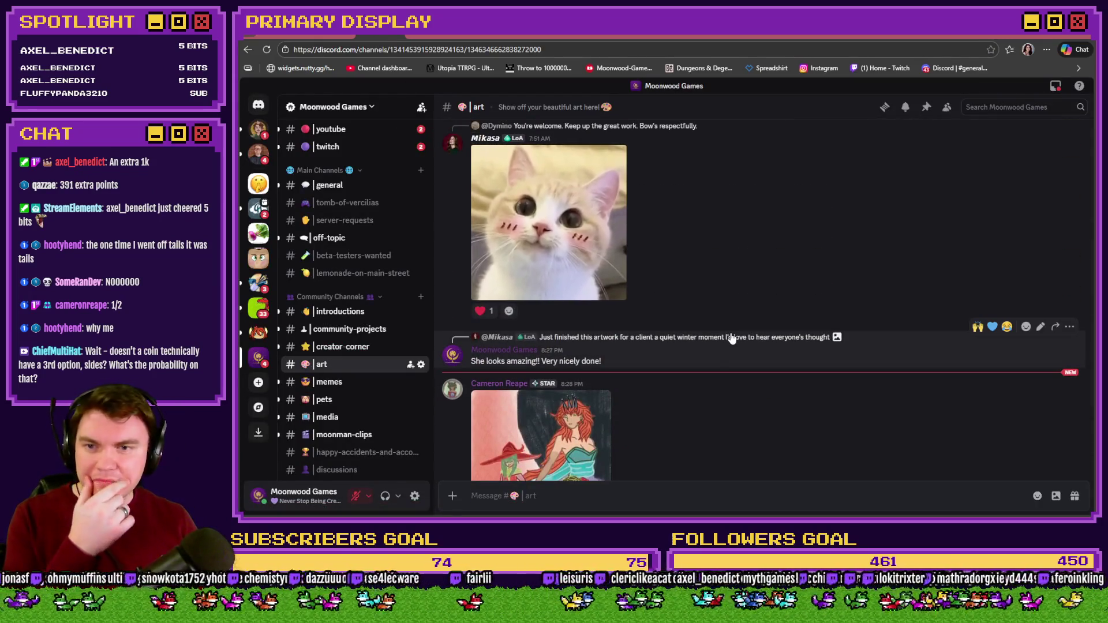
{"action": "left_click", "coordinate": [729, 340]}
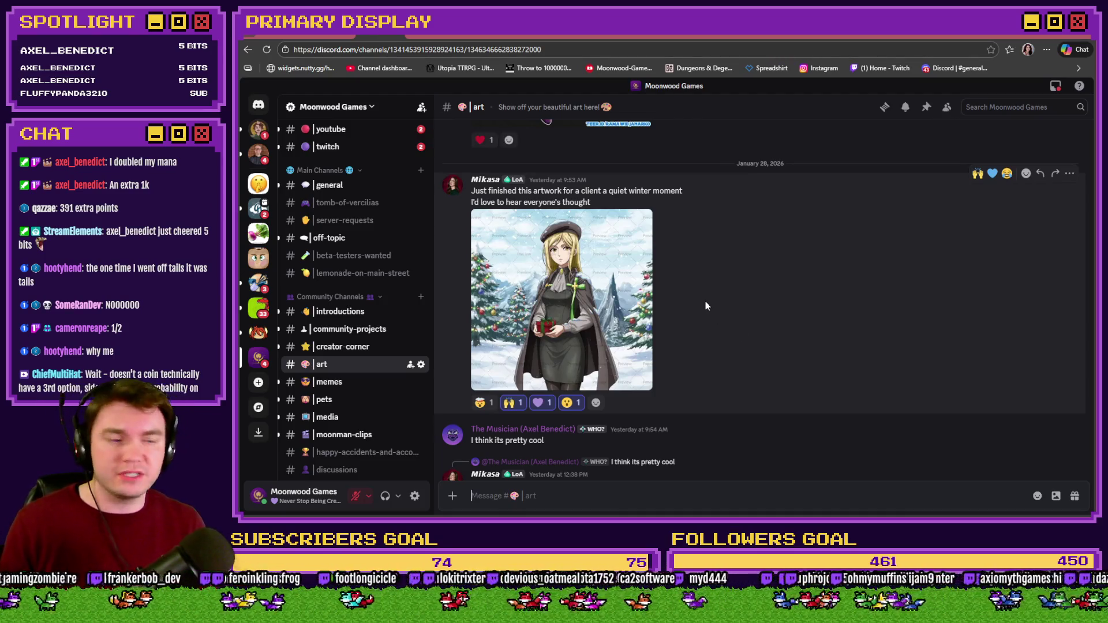
{"action": "left_click", "coordinate": [611, 305]}
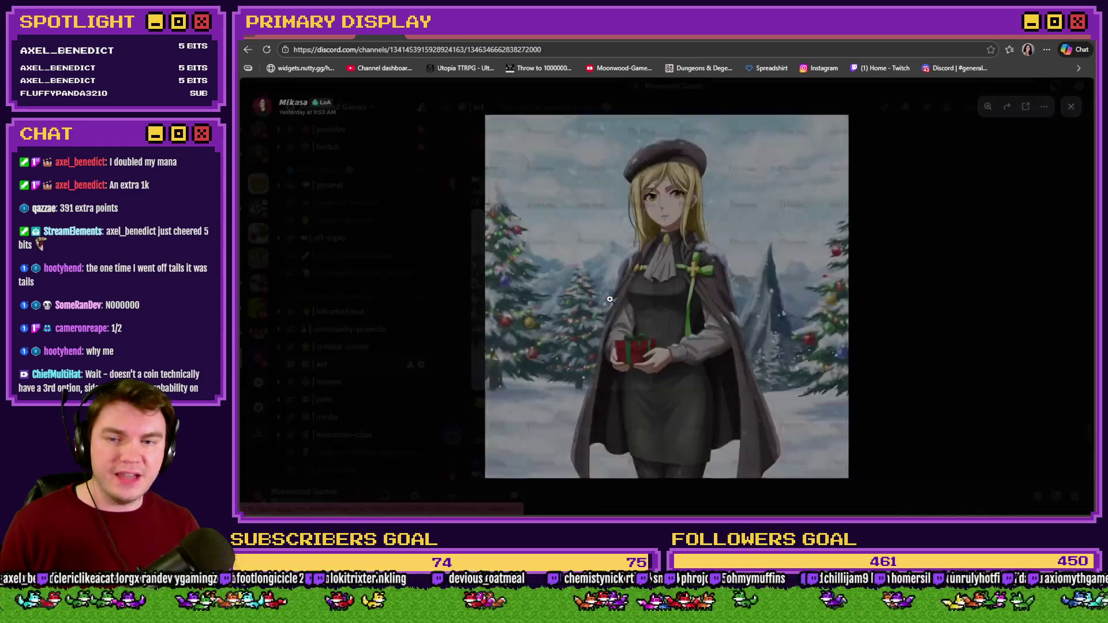
{"action": "left_click", "coordinate": [918, 310]}
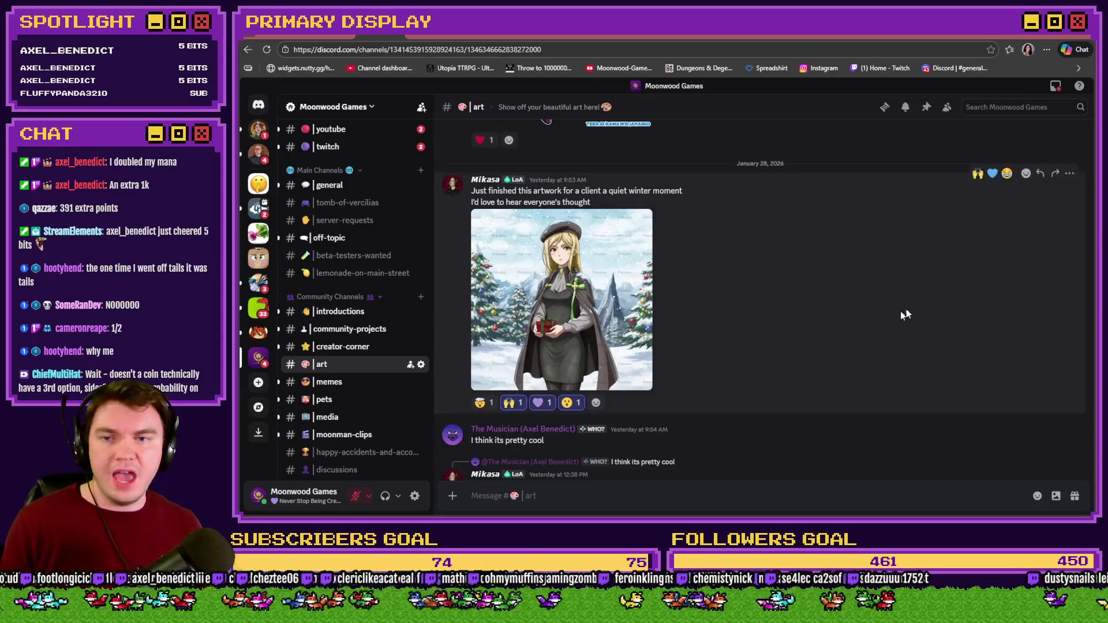
{"action": "left_click", "coordinate": [628, 297]}
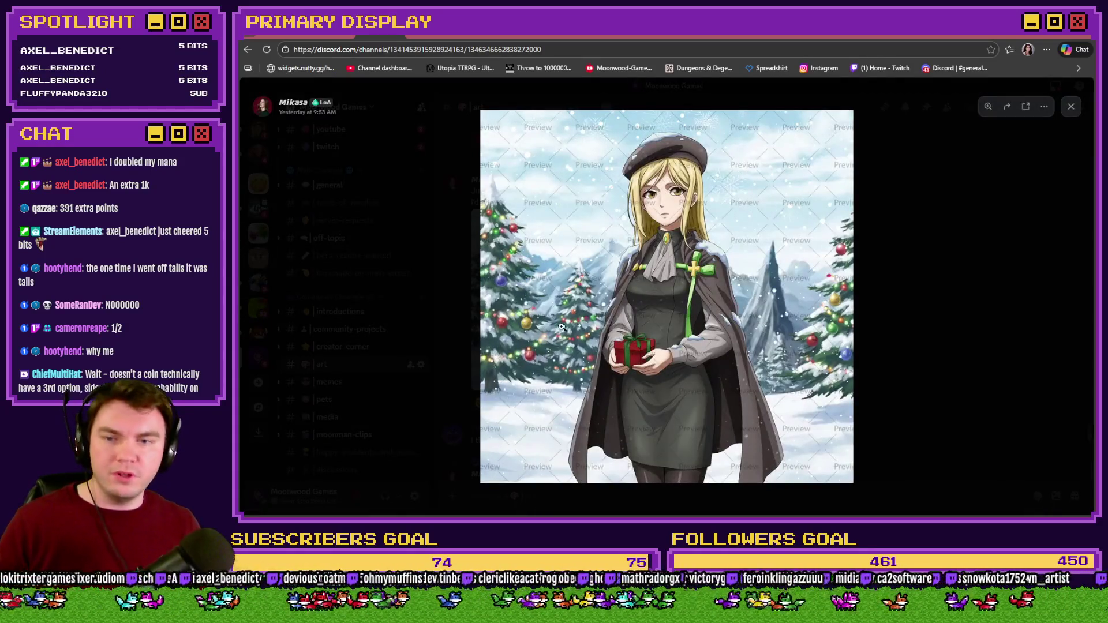
{"action": "left_click", "coordinate": [520, 334]}
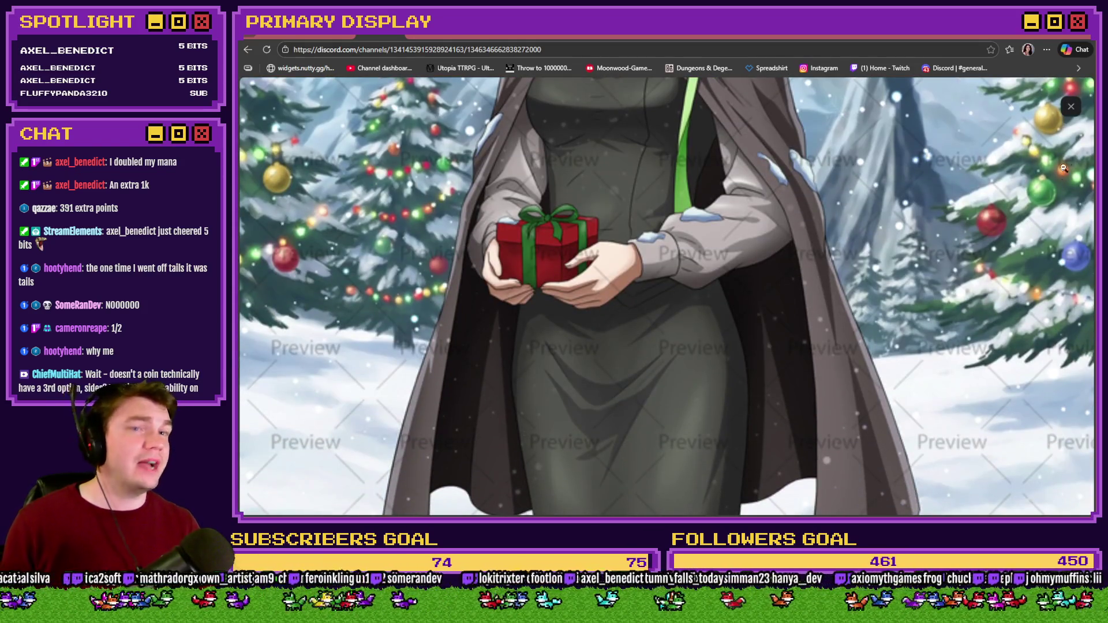
{"action": "left_click", "coordinate": [923, 189]}
{"action": "key", "text": "Escape"}
- Enlarge the first artwork in #art, the red-hatted witch, and zoom into a close-up
{"action": "scroll", "coordinate": [714, 327], "scroll_direction": "down", "scroll_amount": 5}
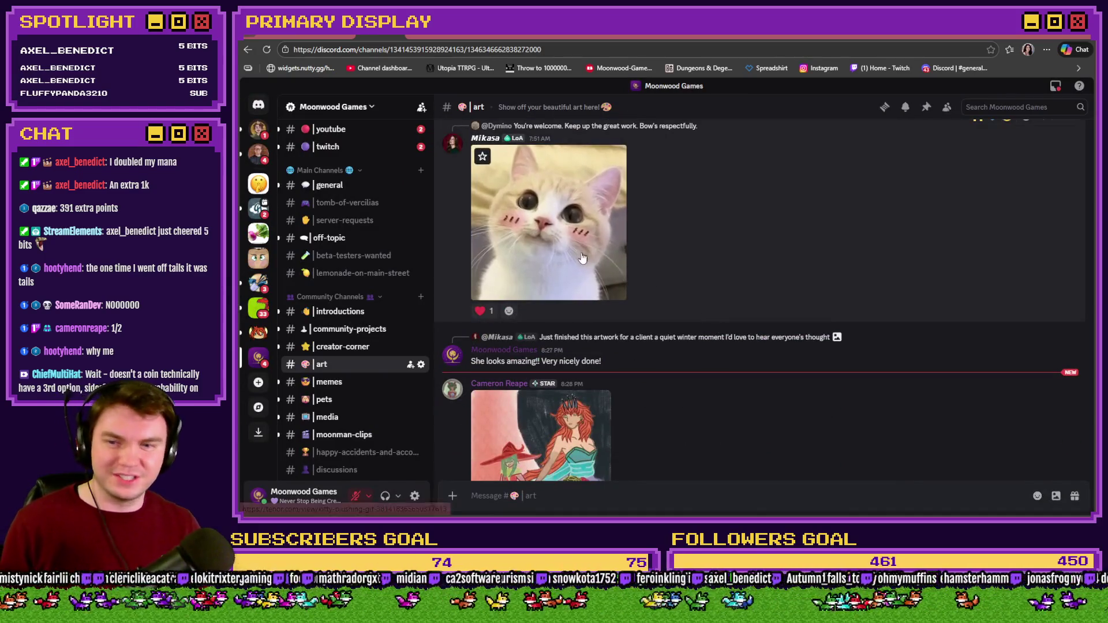
{"action": "scroll", "coordinate": [688, 242], "scroll_direction": "down", "scroll_amount": 4}
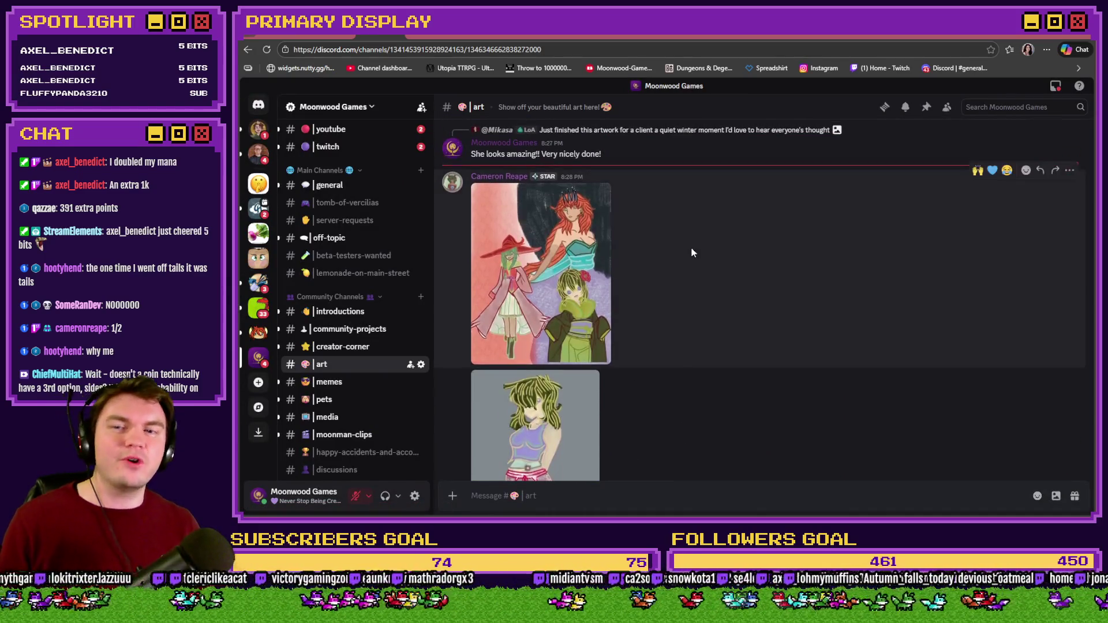
{"action": "left_click", "coordinate": [560, 256]}
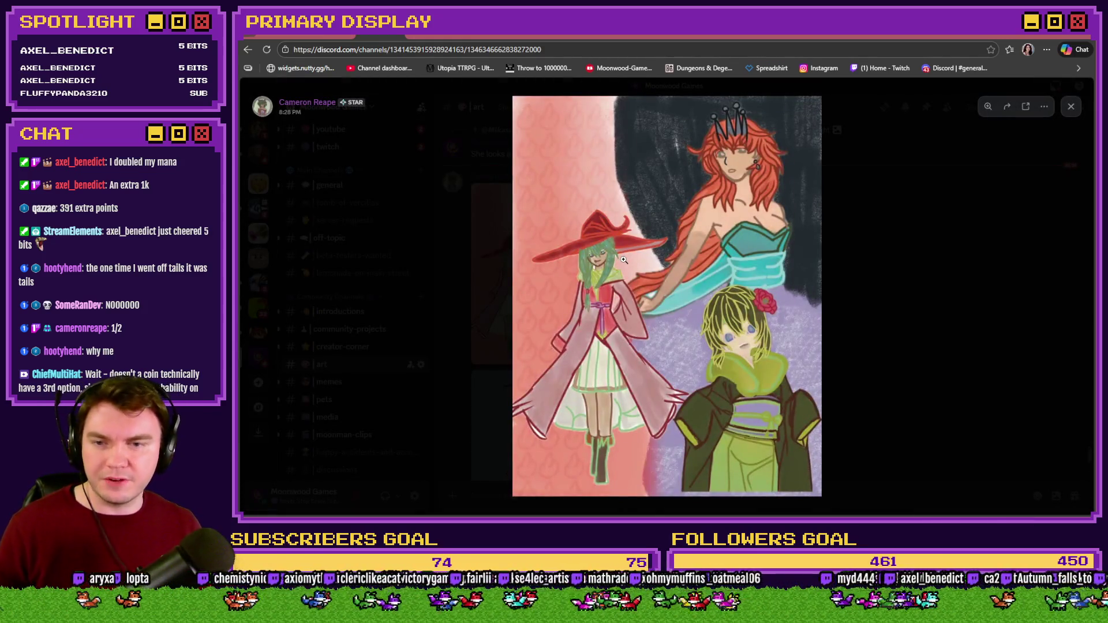
{"action": "left_click", "coordinate": [601, 372]}
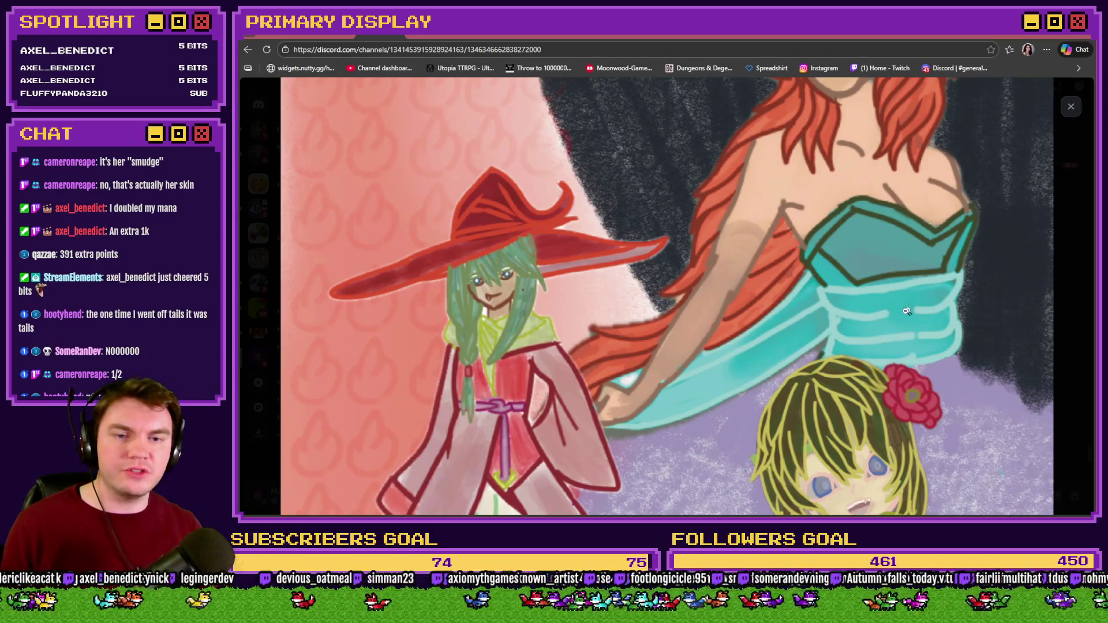
{"action": "scroll", "coordinate": [897, 322], "scroll_direction": "down", "scroll_amount": 3}
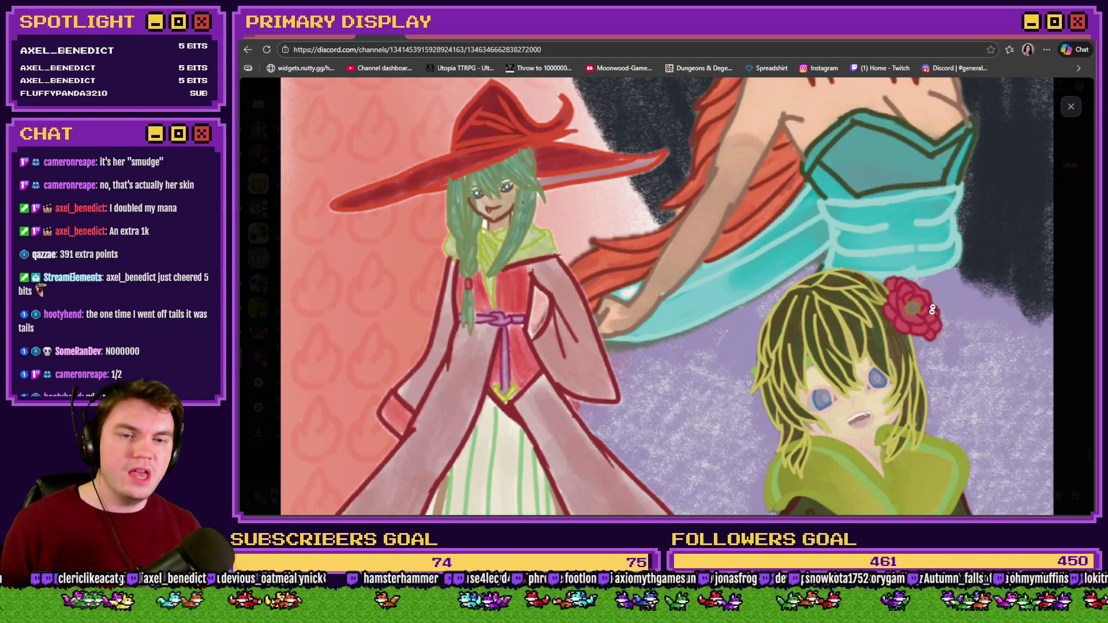
{"action": "scroll", "coordinate": [901, 333], "scroll_direction": "down", "scroll_amount": 10}
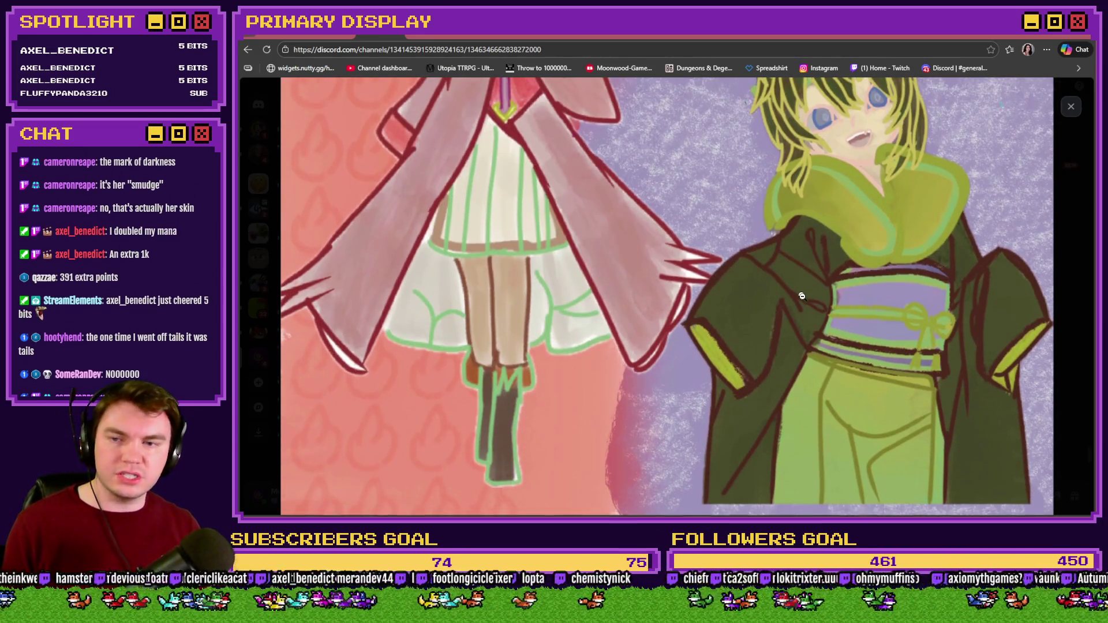
{"action": "scroll", "coordinate": [577, 323], "scroll_direction": "up", "scroll_amount": 1}
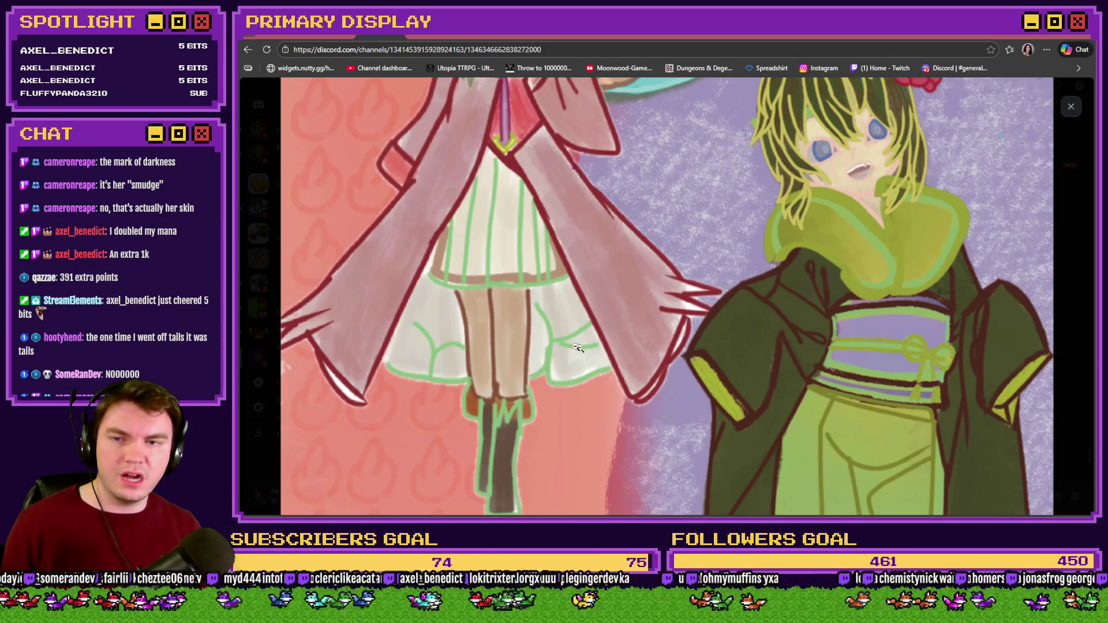
{"action": "scroll", "coordinate": [579, 348], "scroll_direction": "up", "scroll_amount": 4}
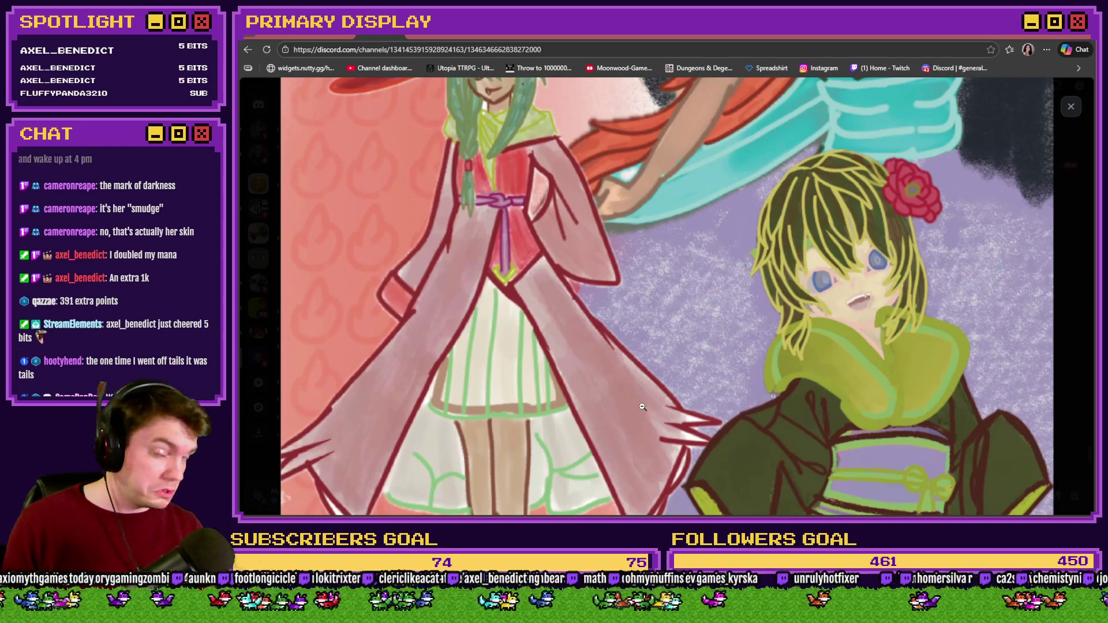
{"action": "scroll", "coordinate": [634, 384], "scroll_direction": "up", "scroll_amount": 2}
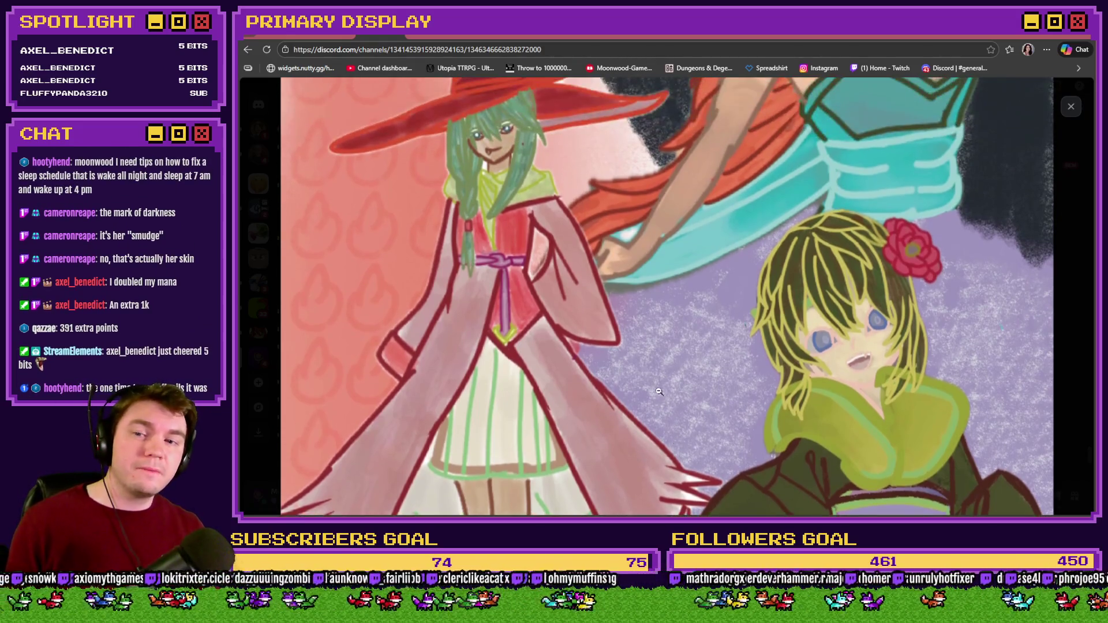
{"action": "scroll", "coordinate": [663, 416], "scroll_direction": "up", "scroll_amount": 2}
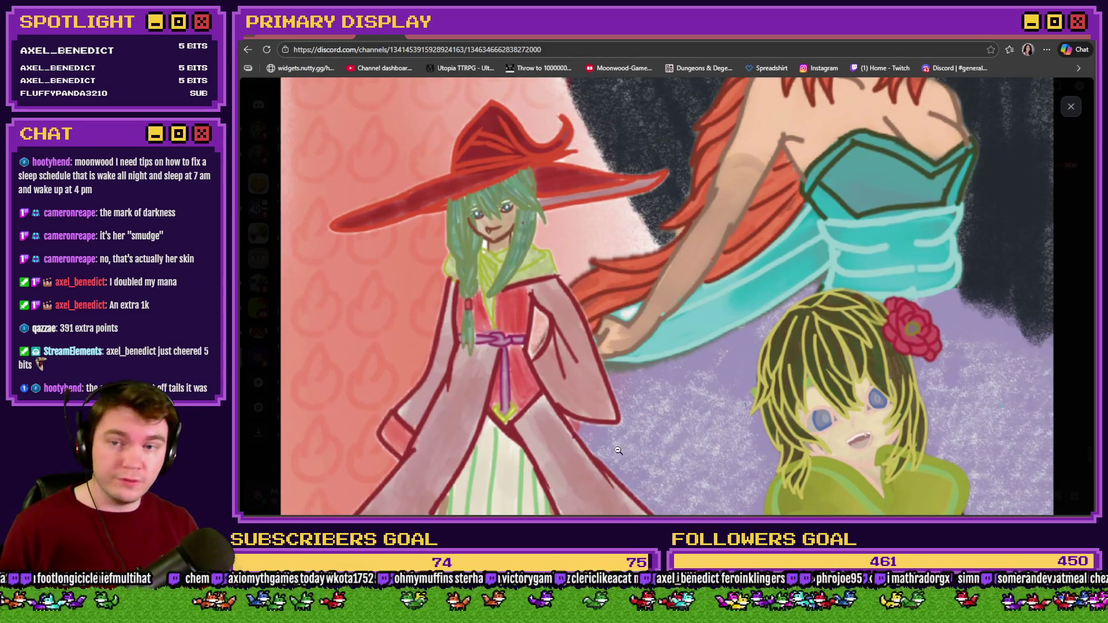
{"action": "scroll", "coordinate": [618, 450], "scroll_direction": "up", "scroll_amount": 1}
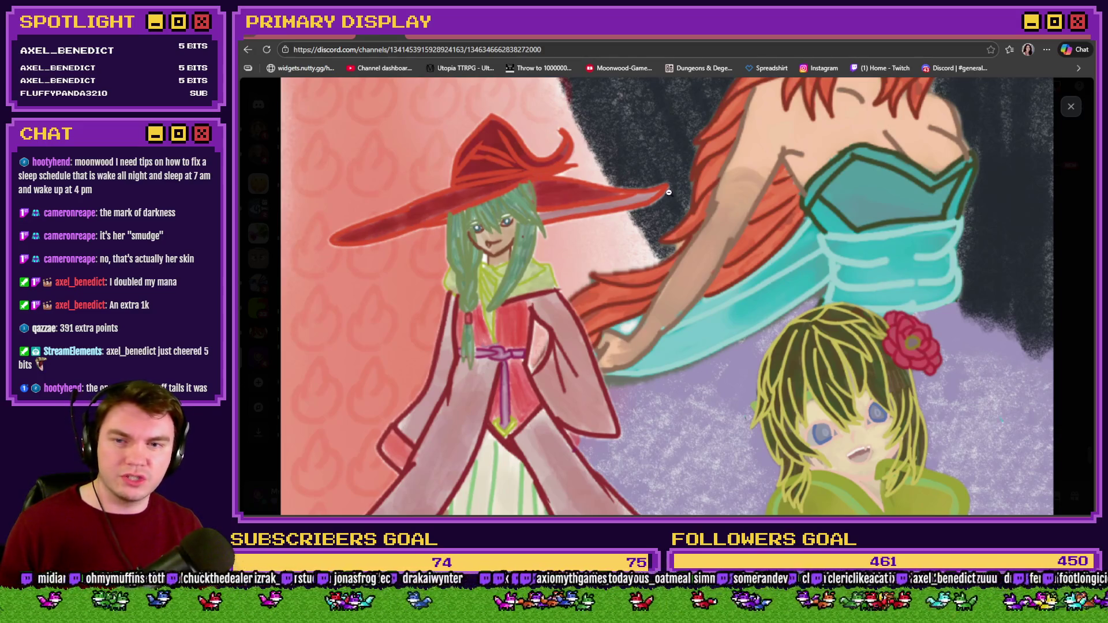
{"action": "left_click", "coordinate": [535, 209]}
- Back in #art, add blue heart and raised-hands reactions to the artwork
{"action": "left_click", "coordinate": [942, 313]}
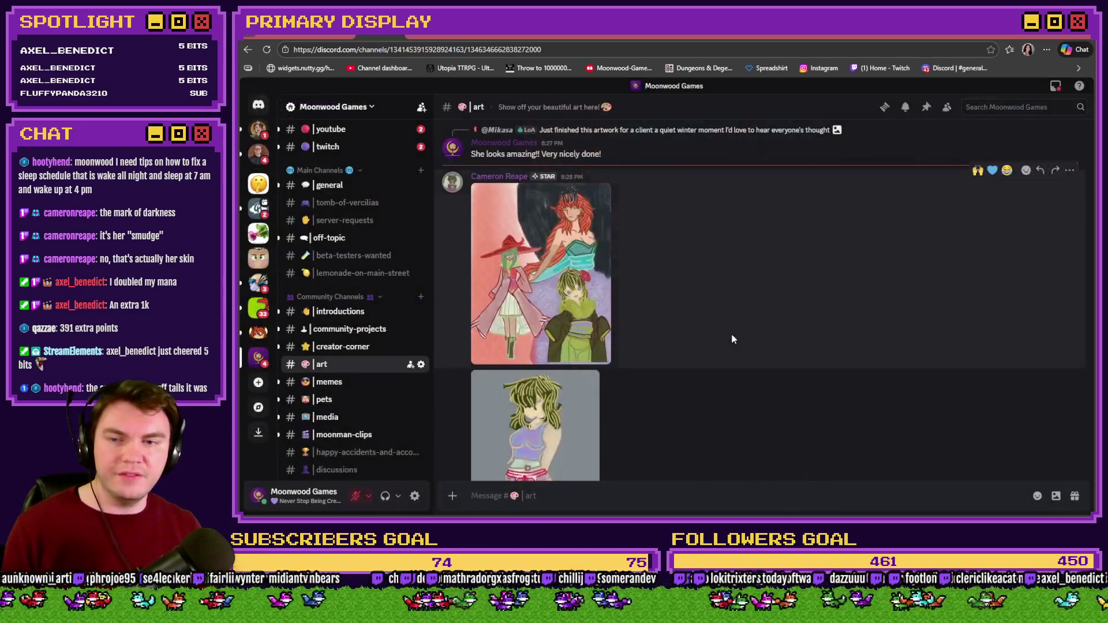
{"action": "left_click", "coordinate": [992, 170]}
{"action": "left_click", "coordinate": [978, 170]}
{"action": "scroll", "coordinate": [784, 313], "scroll_direction": "down", "scroll_amount": 3}
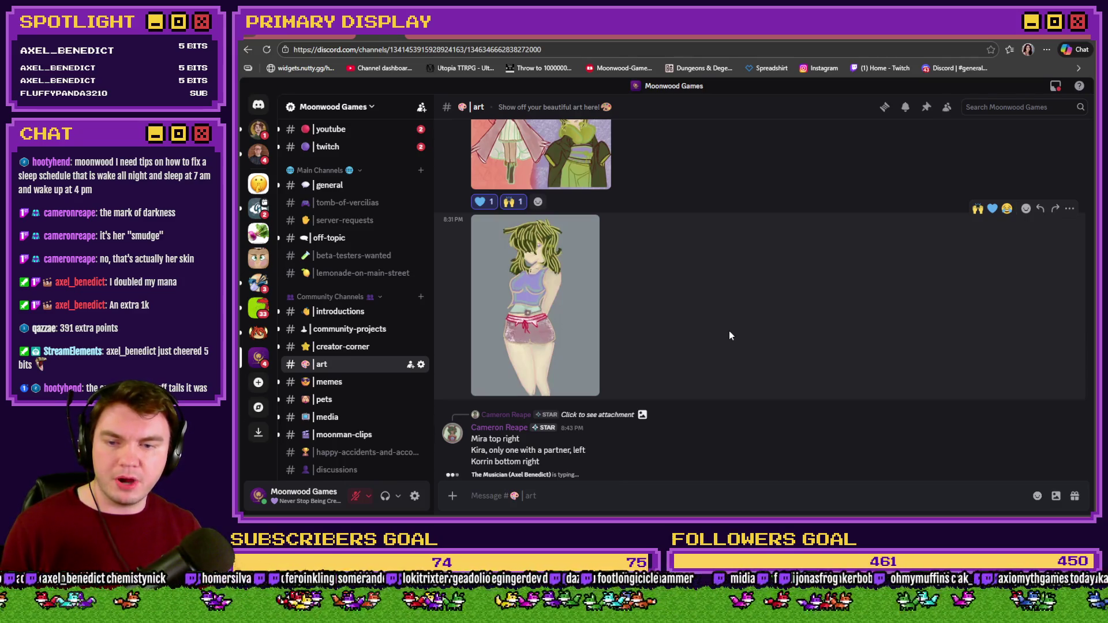
{"action": "scroll", "coordinate": [728, 348], "scroll_direction": "up", "scroll_amount": 2}
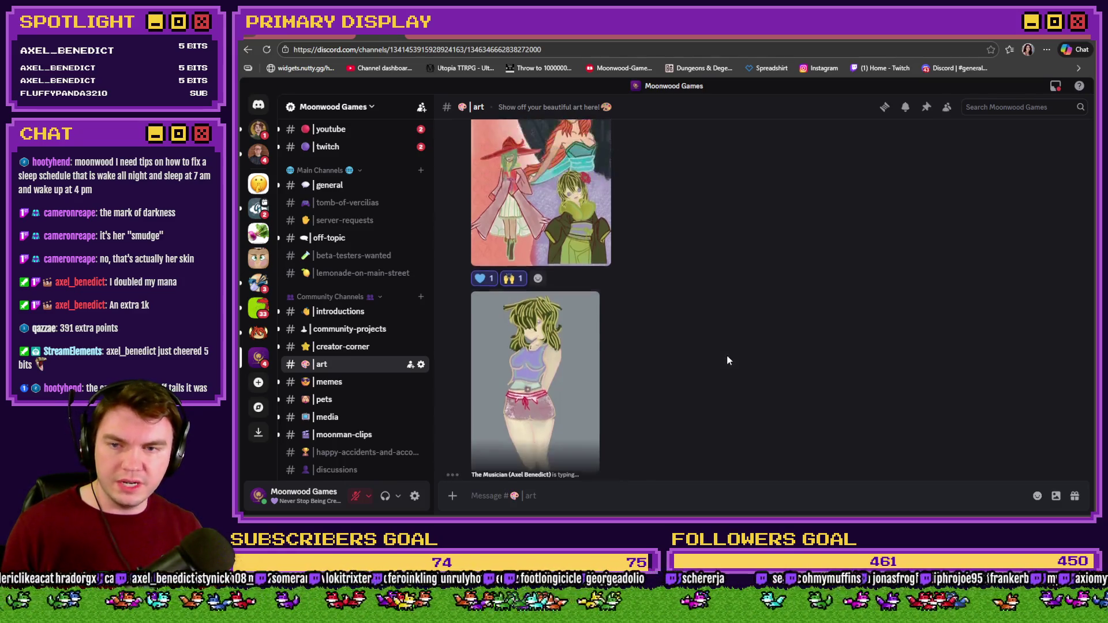
{"action": "scroll", "coordinate": [717, 290], "scroll_direction": "down", "scroll_amount": 2}
- Open the second artwork full size and zoom in on her waist area
{"action": "left_click", "coordinate": [555, 338]}
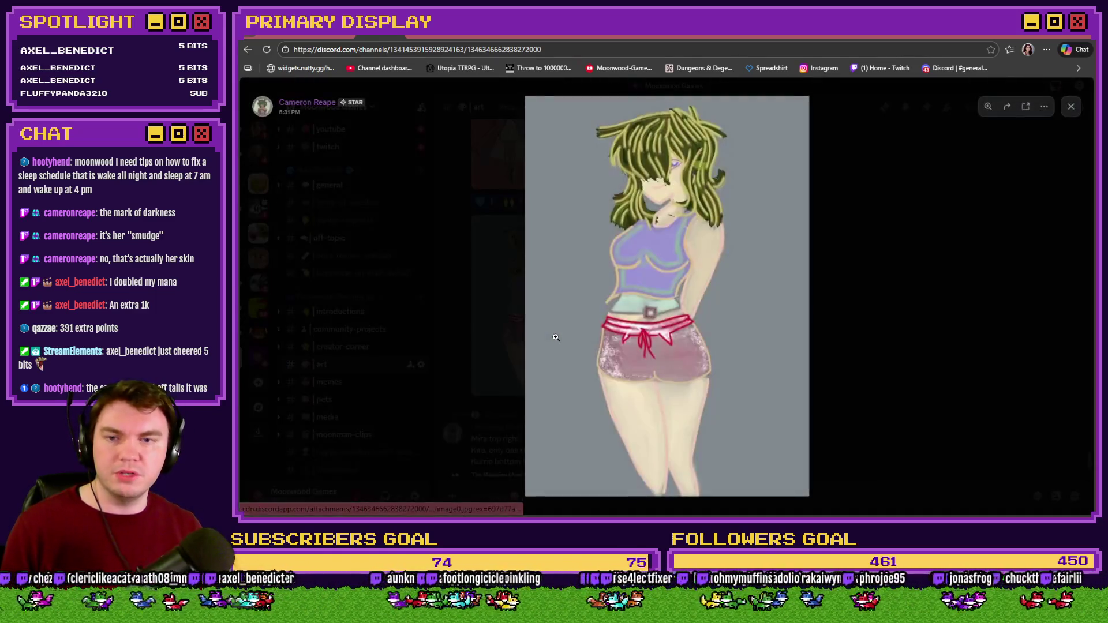
{"action": "left_click", "coordinate": [945, 304]}
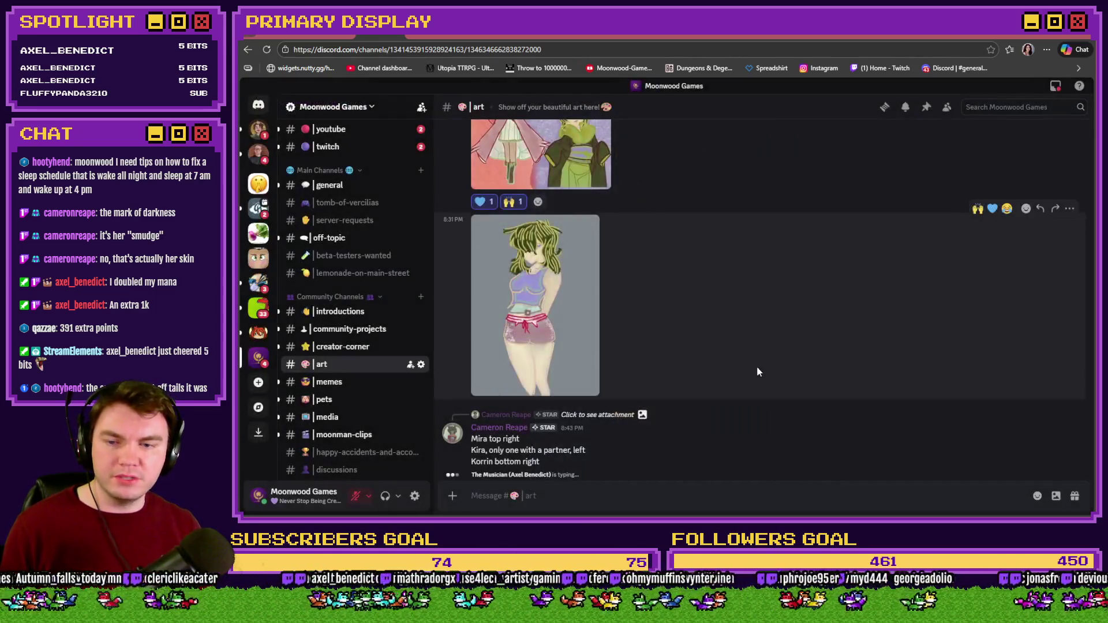
{"action": "left_click", "coordinate": [502, 311]}
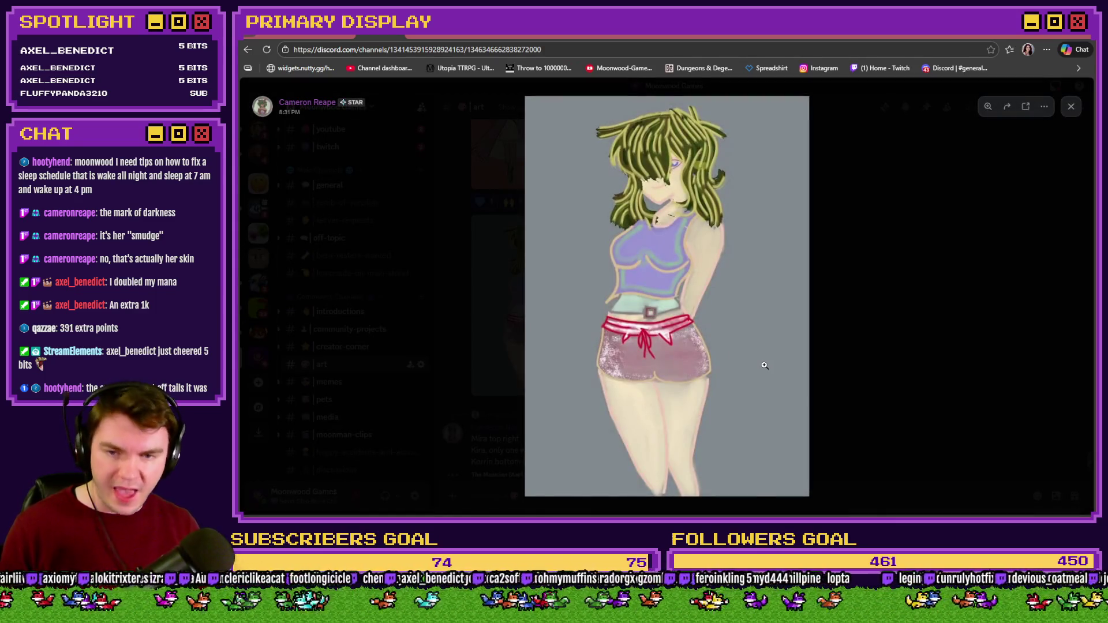
{"action": "left_click", "coordinate": [712, 334]}
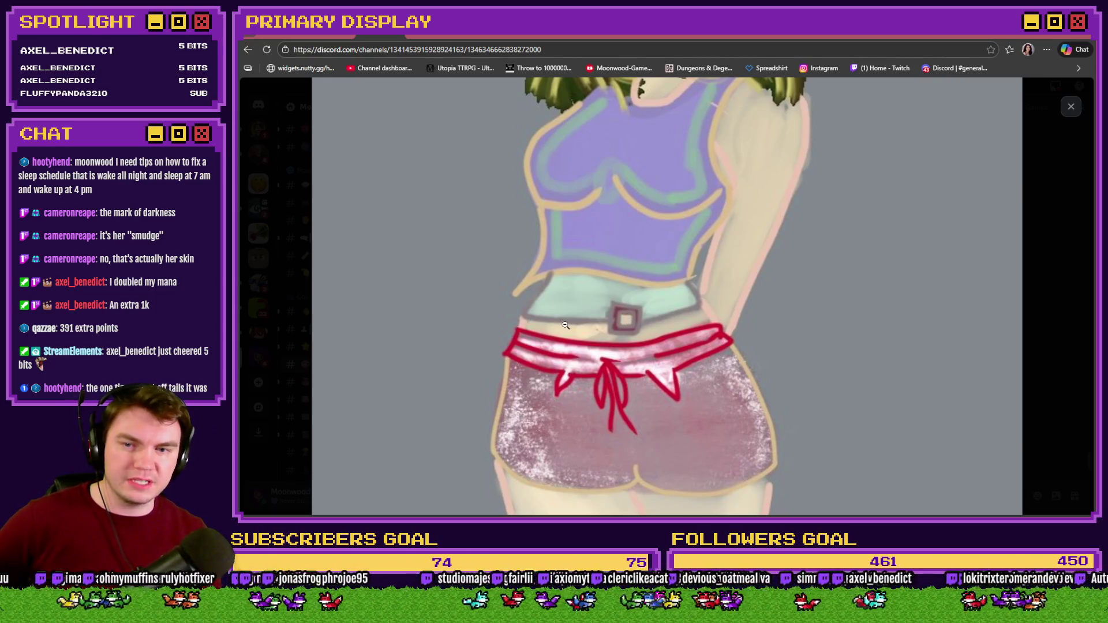
- Pan the zoomed drawing up to her hair and face, zoom out, and close the viewer
{"action": "left_click_drag", "start_coordinate": [616, 369], "coordinate": [620, 448]}
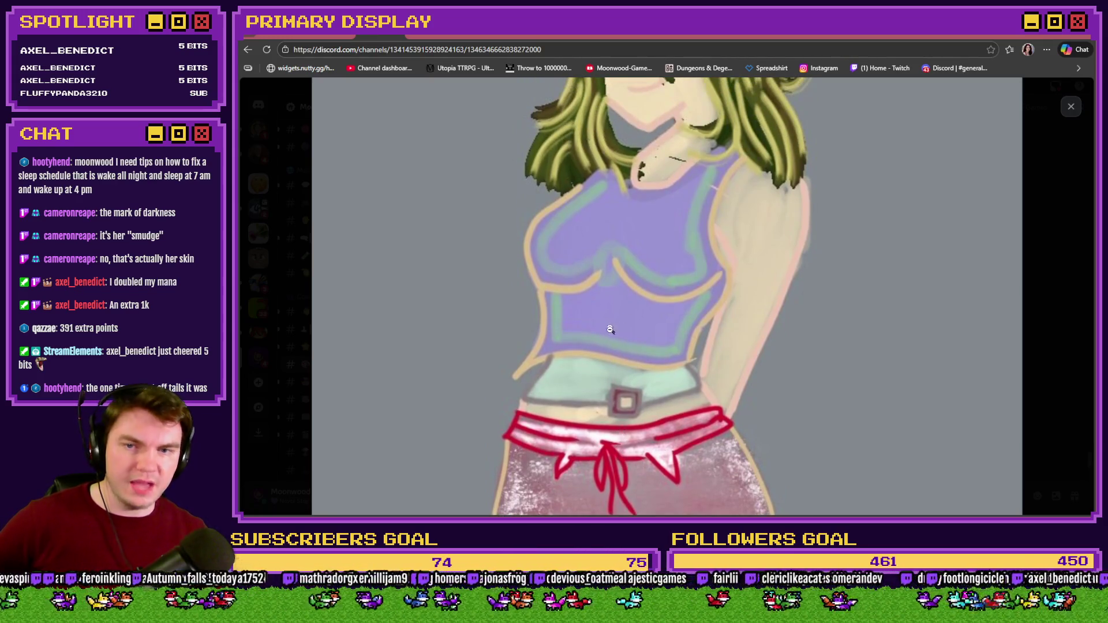
{"action": "left_click_drag", "start_coordinate": [610, 332], "coordinate": [593, 448]}
{"action": "left_click_drag", "start_coordinate": [652, 312], "coordinate": [652, 353]}
{"action": "left_click", "coordinate": [652, 353]}
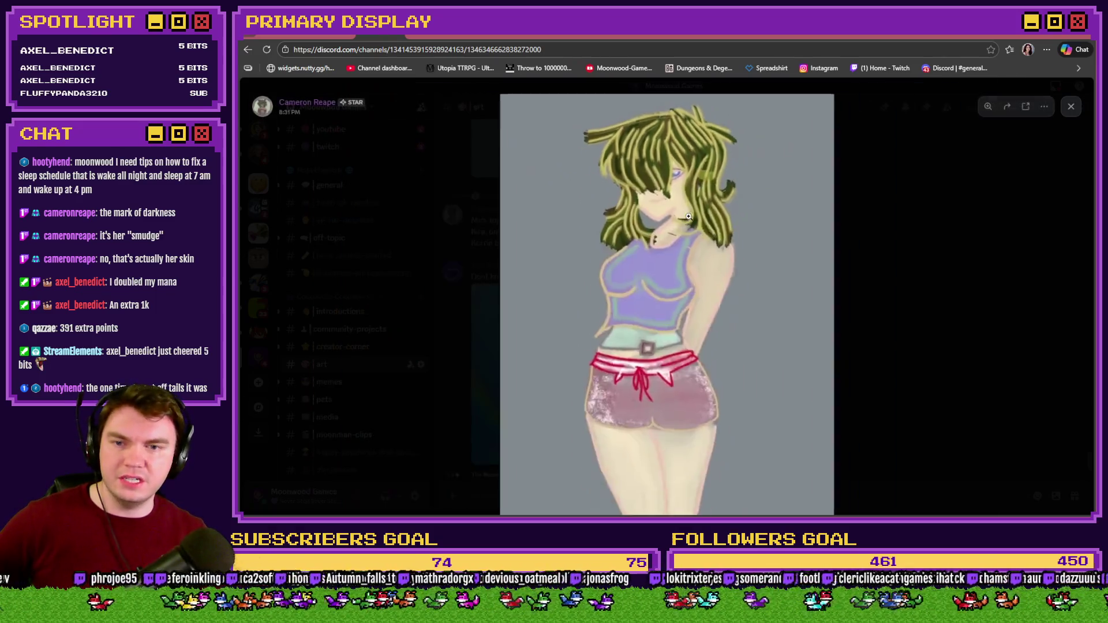
{"action": "left_click", "coordinate": [837, 272]}
{"action": "scroll", "coordinate": [798, 246], "scroll_direction": "up", "scroll_amount": 5}
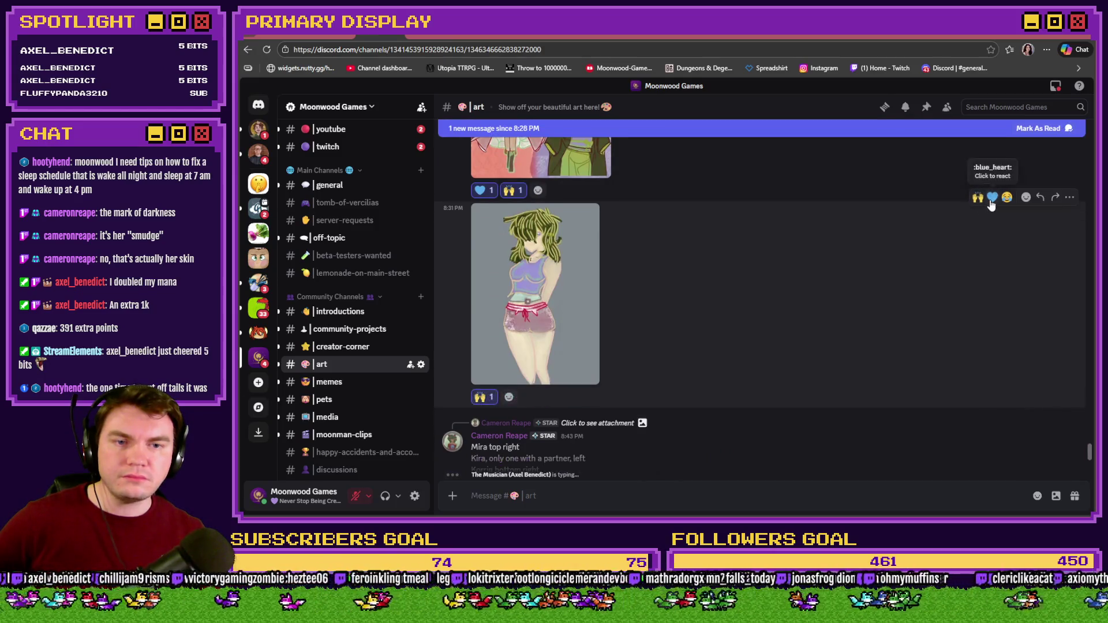
{"action": "scroll", "coordinate": [866, 293], "scroll_direction": "down", "scroll_amount": 4}
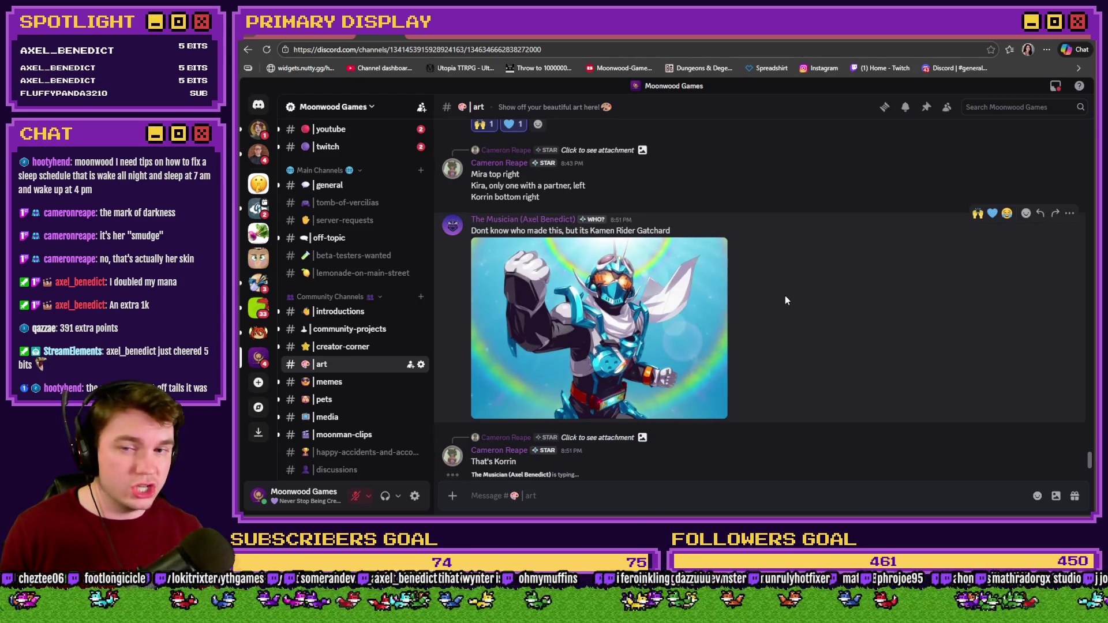
{"action": "left_click", "coordinate": [635, 334]}
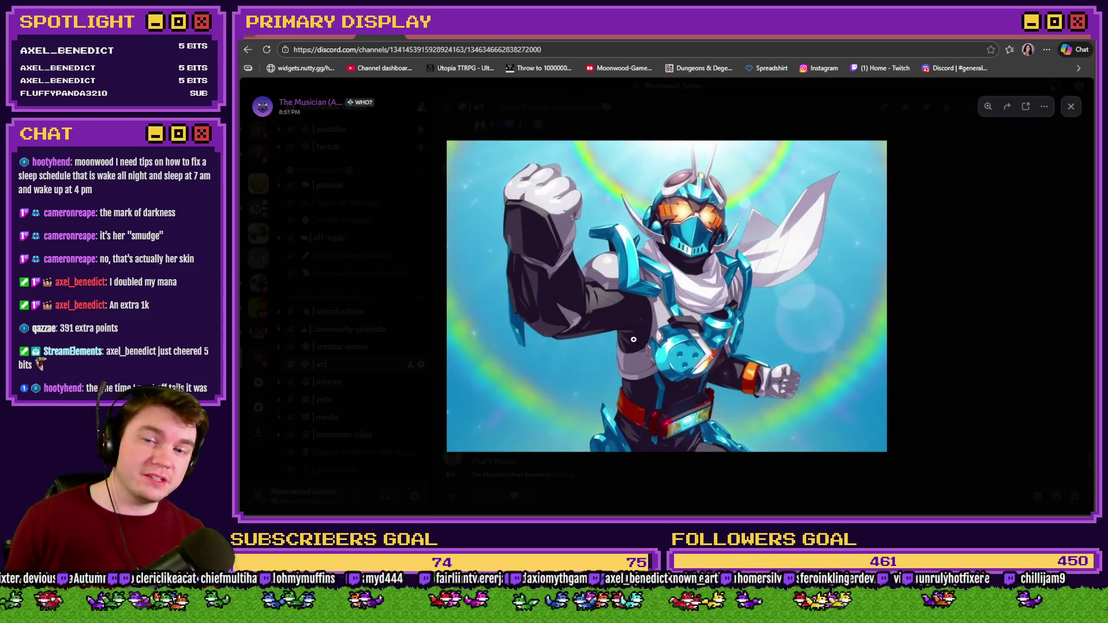
{"action": "left_click", "coordinate": [726, 218]}
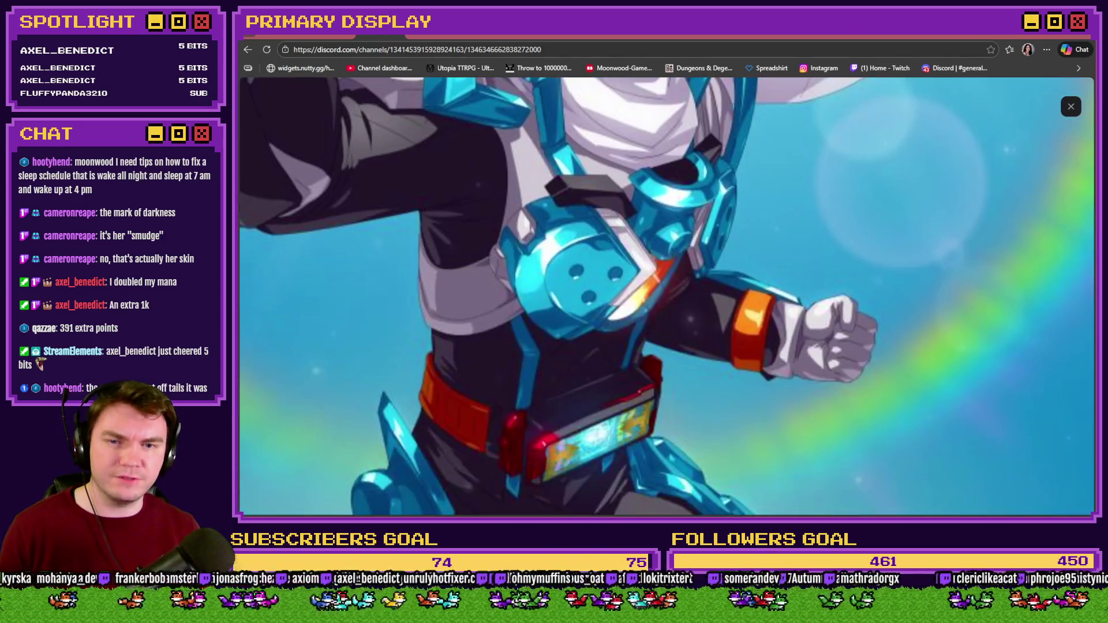
{"action": "left_click", "coordinate": [1070, 106]}
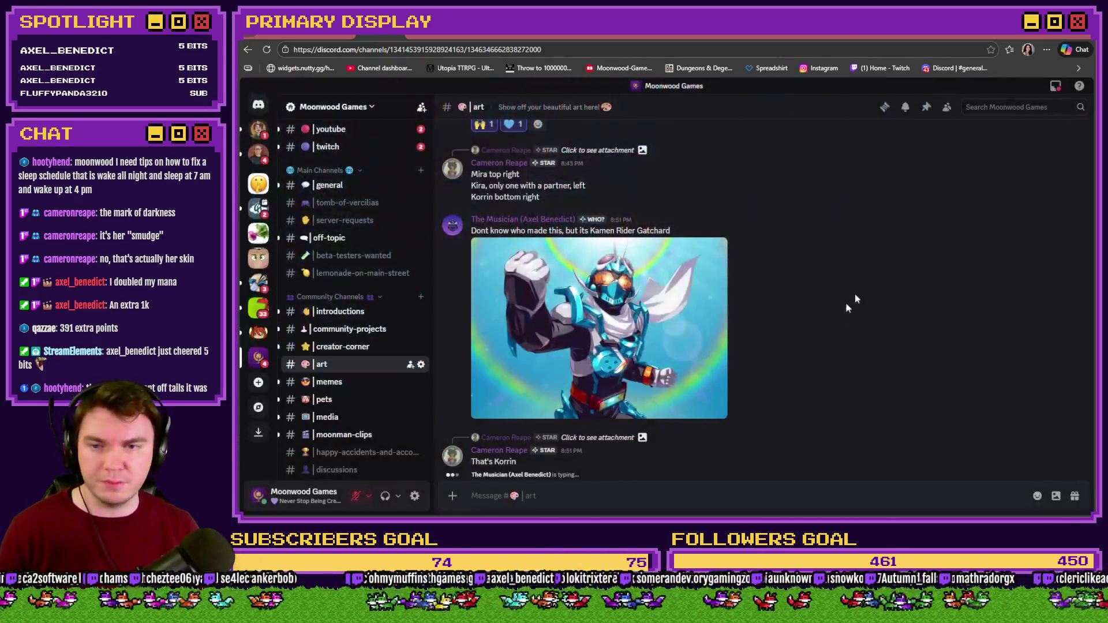
- Add a blue heart reaction to the Kamen Rider Gatchard image and switch to the Tomb of Vercilias Trello board
{"action": "scroll", "coordinate": [992, 202], "scroll_direction": "down", "scroll_amount": 2}
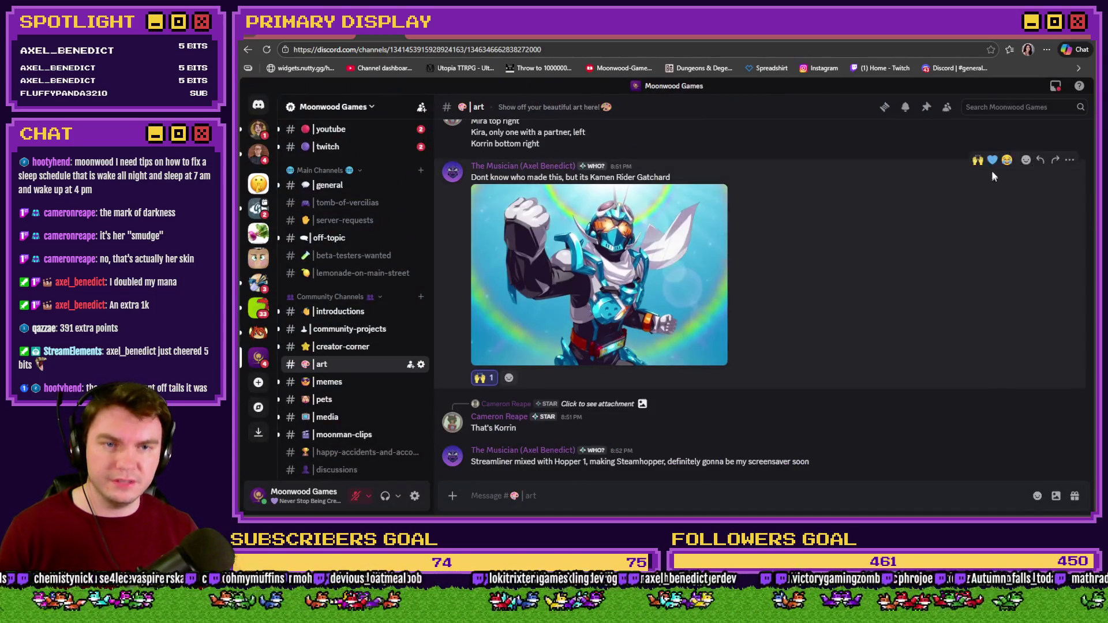
{"action": "left_click", "coordinate": [983, 157]}
{"action": "scroll", "coordinate": [776, 402], "scroll_direction": "up", "scroll_amount": 7}
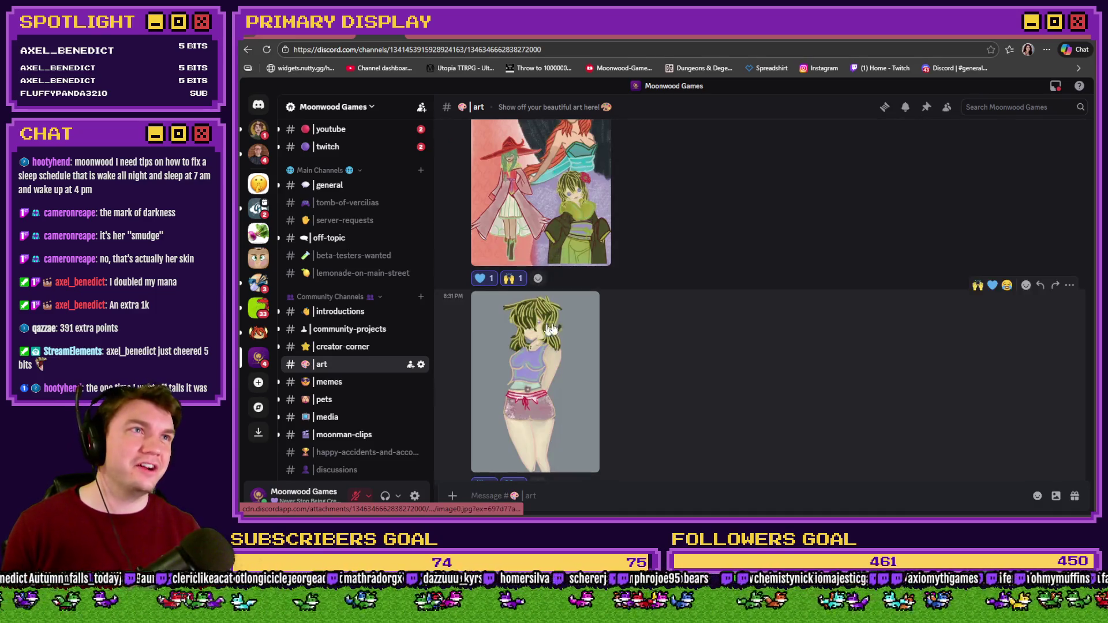
{"action": "scroll", "coordinate": [641, 325], "scroll_direction": "down", "scroll_amount": 4}
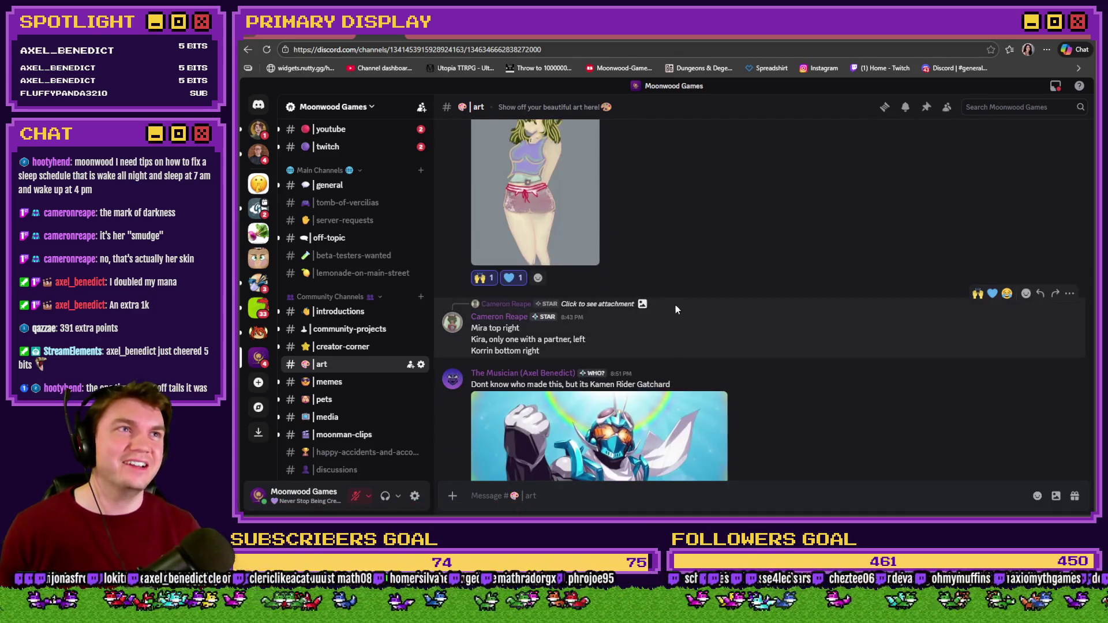
{"action": "scroll", "coordinate": [675, 304], "scroll_direction": "down", "scroll_amount": 4}
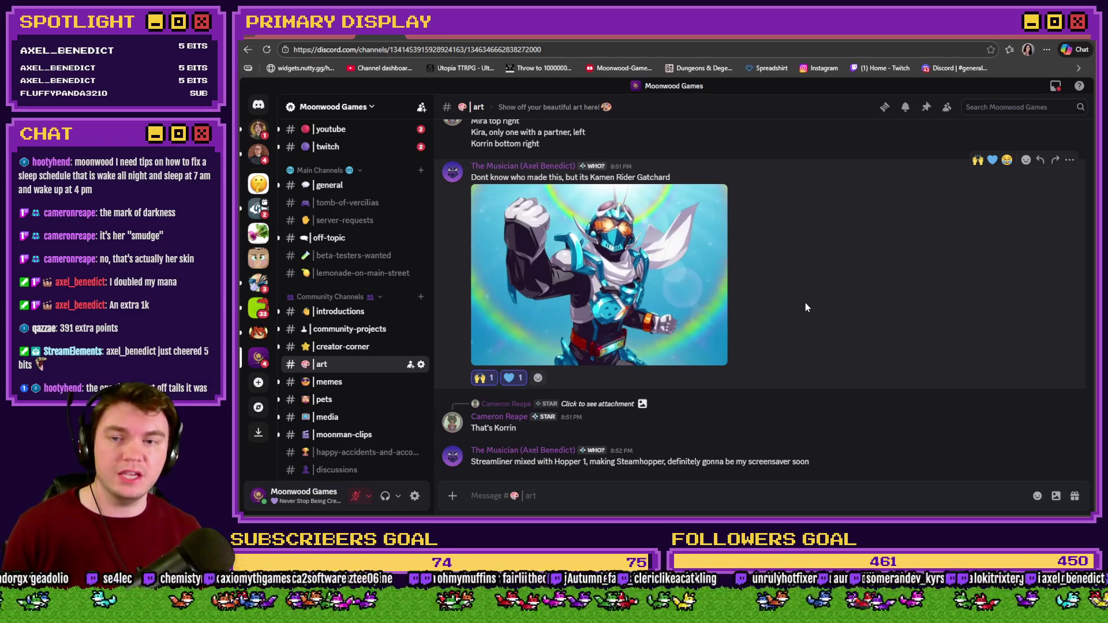
{"action": "left_click", "coordinate": [360, 44]}
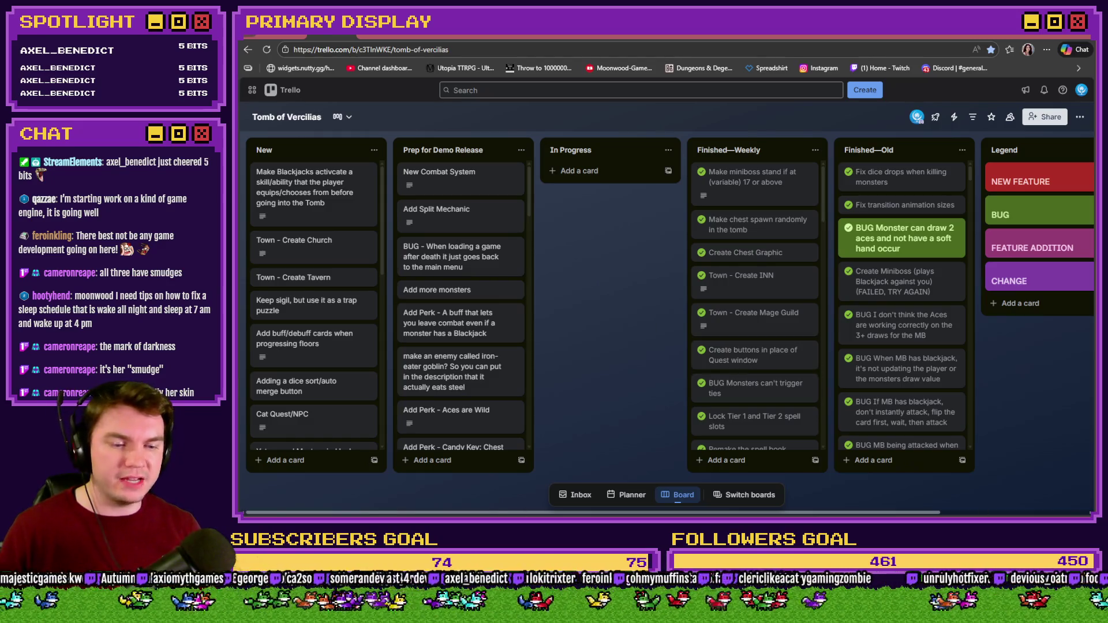
- Switch from Trello to the RPG Maker editor showing the 27x15 TheTomb map
{"action": "key", "text": "alt+Tab"}
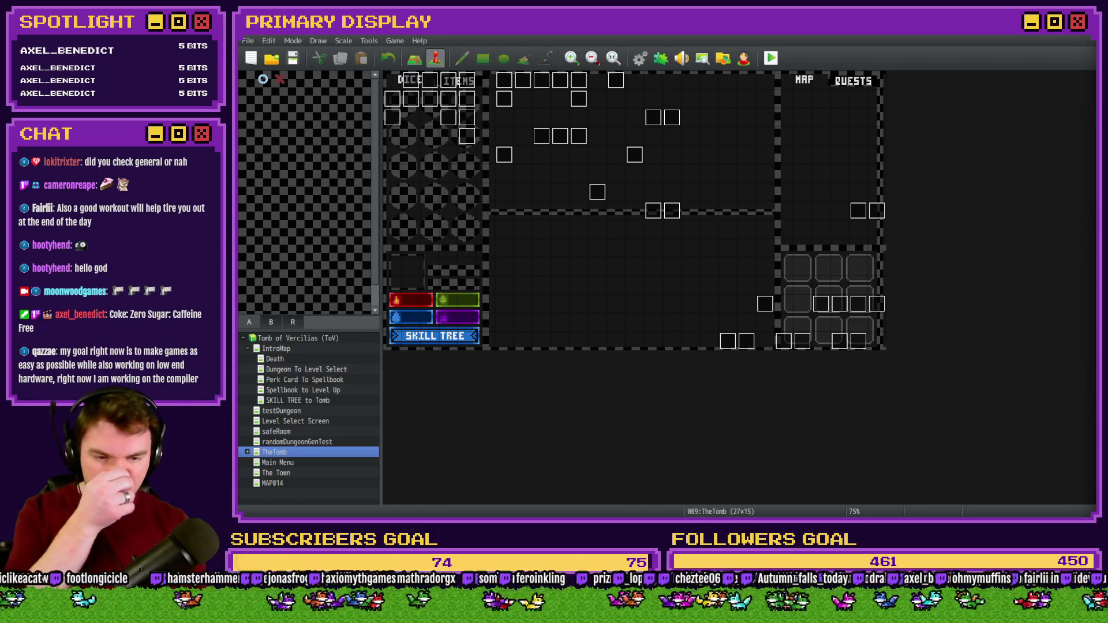
- Leave the game editor and bring up Discord's Moonwood Games #art channel in the browser
{"action": "key", "text": "alt+Tab"}
{"action": "left_click", "coordinate": [377, 33]}
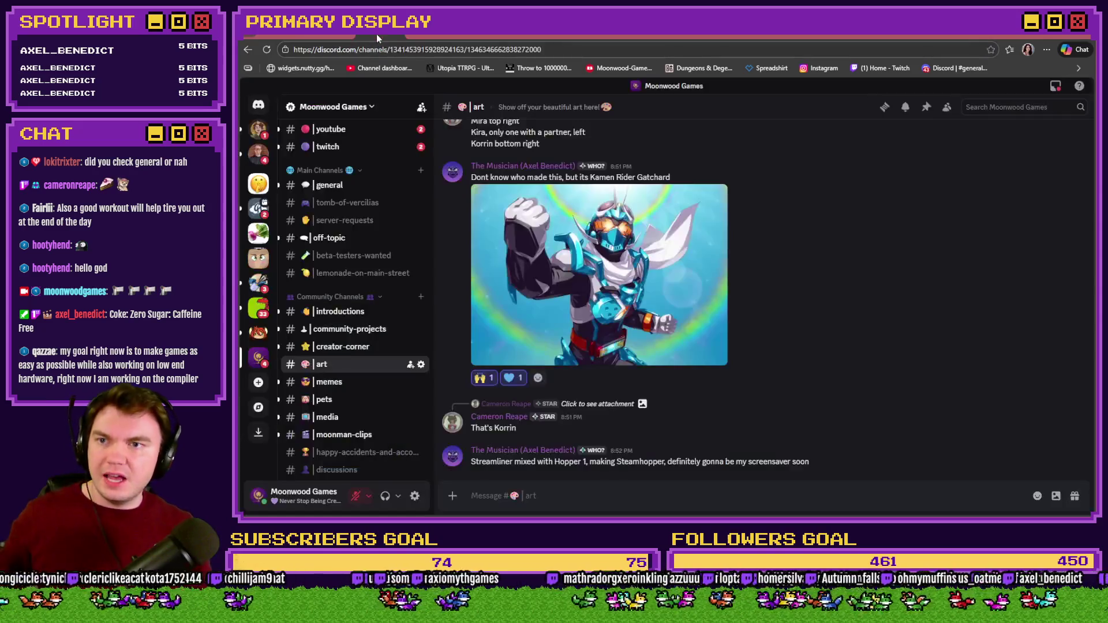
- Open the #general channel under Main Channels in the Moonwood Games server
{"action": "scroll", "coordinate": [364, 242], "scroll_direction": "up", "scroll_amount": 3}
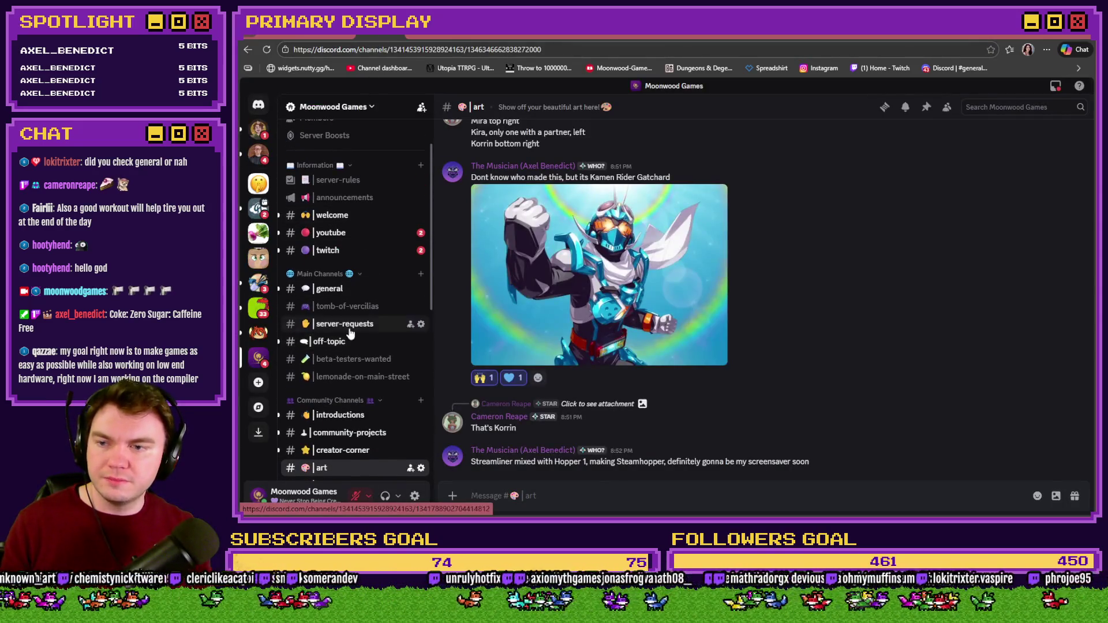
{"action": "left_click", "coordinate": [346, 288]}
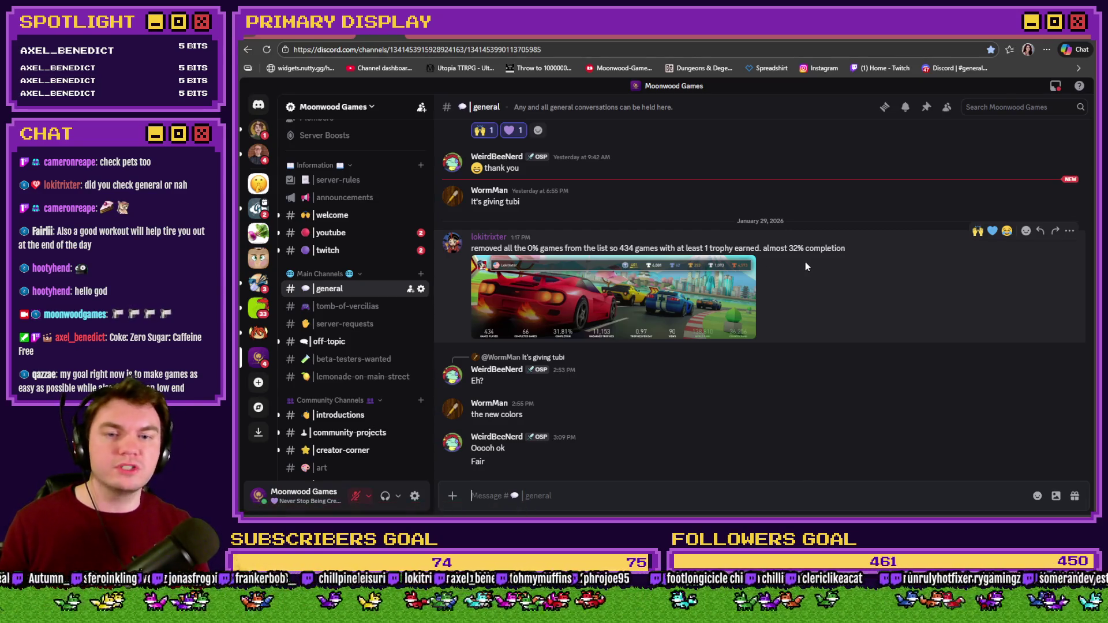
- Enlarge the trophy-completion screenshot in #general and zoom in on its view and rank stats
{"action": "left_click", "coordinate": [681, 305]}
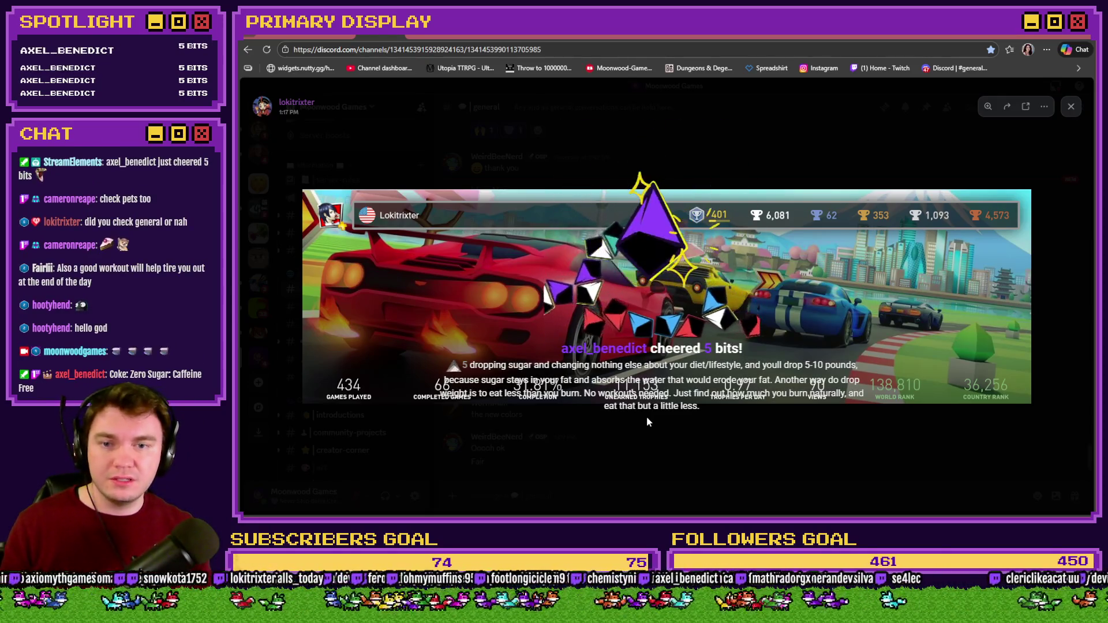
{"action": "left_click", "coordinate": [360, 388]}
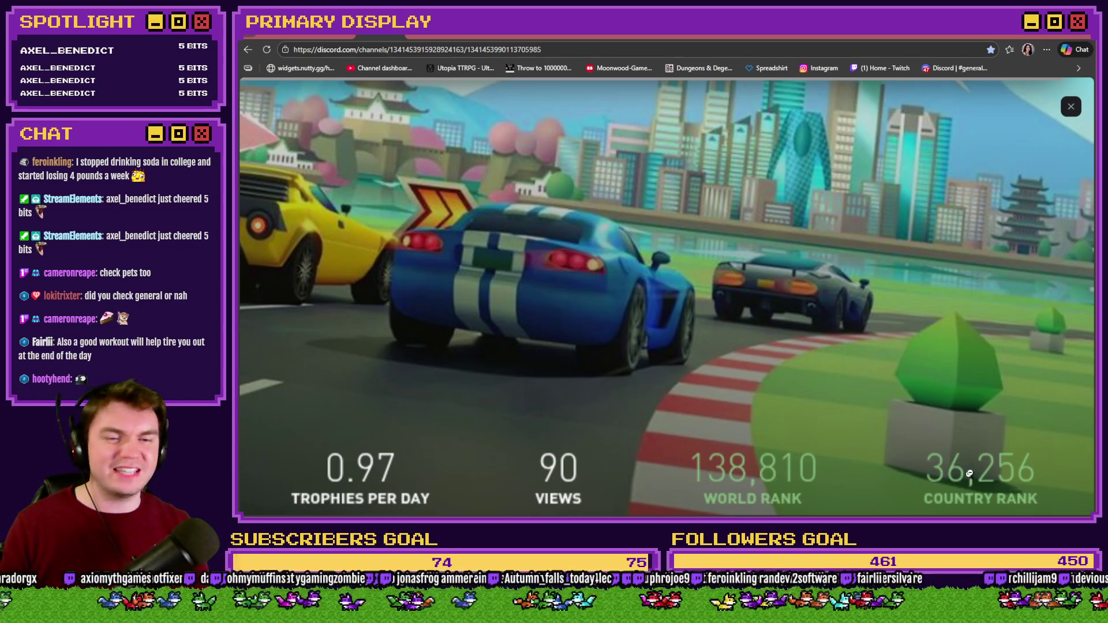
- Close the enlarged screenshot and react to the screenshot post with raised hands 🙌
{"action": "left_click", "coordinate": [1076, 113]}
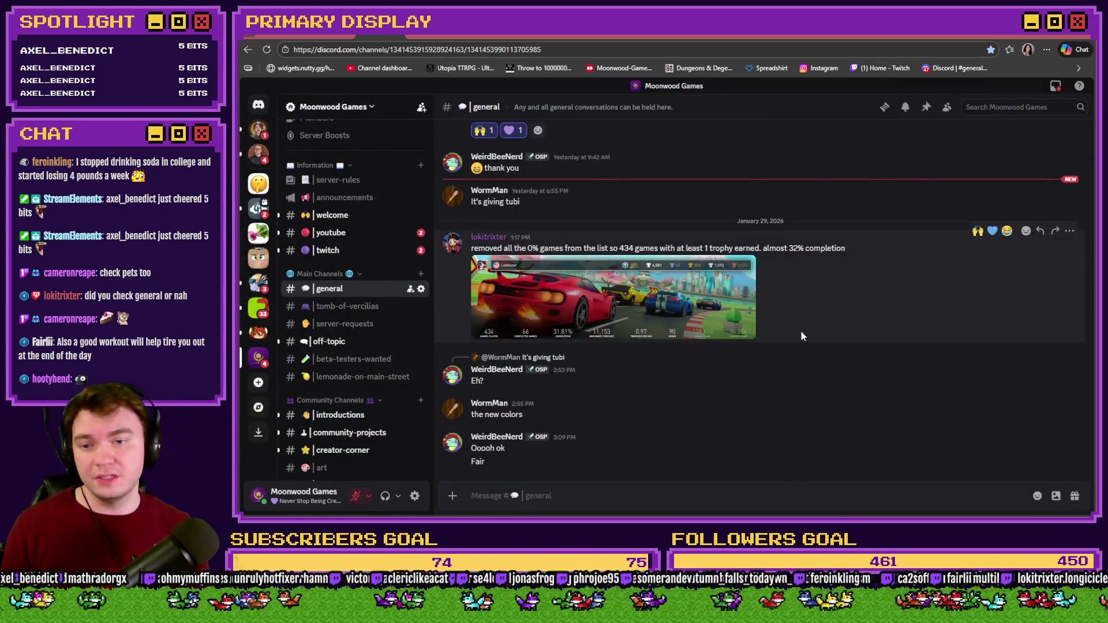
{"action": "left_click", "coordinate": [977, 231]}
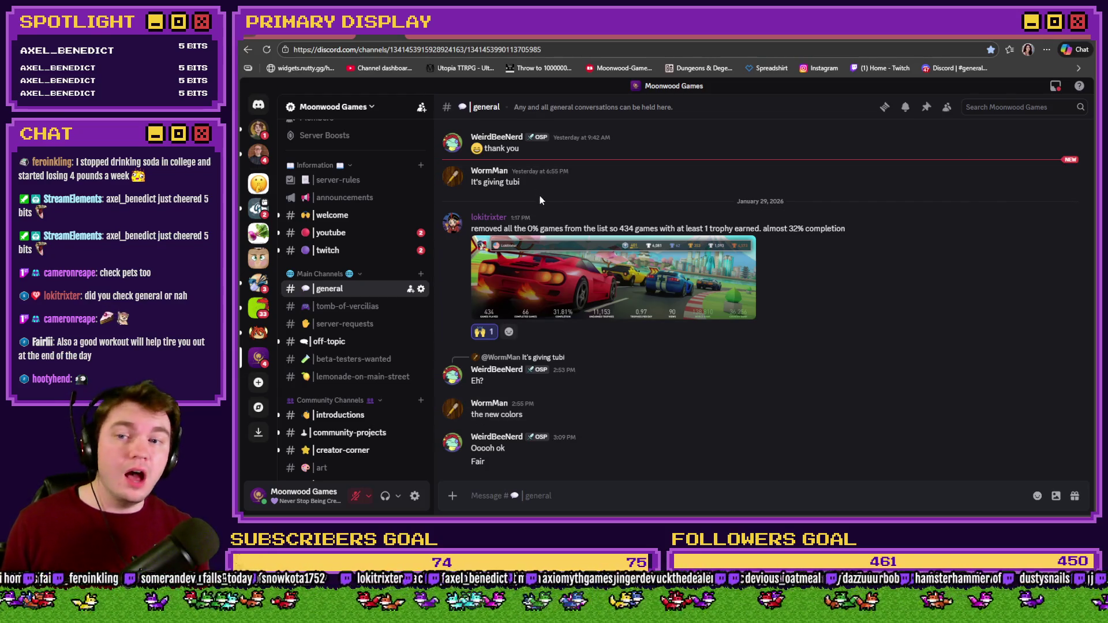
{"action": "scroll", "coordinate": [539, 195], "scroll_direction": "up", "scroll_amount": 1}
{"action": "scroll", "coordinate": [539, 228], "scroll_direction": "down", "scroll_amount": 1}
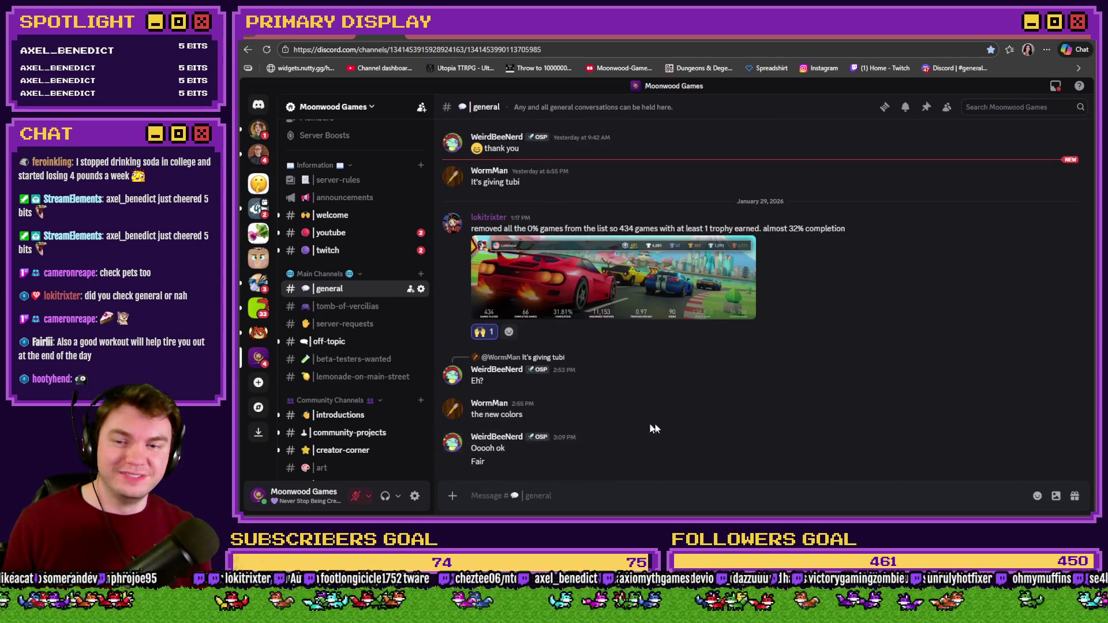
{"action": "left_click", "coordinate": [1026, 397]}
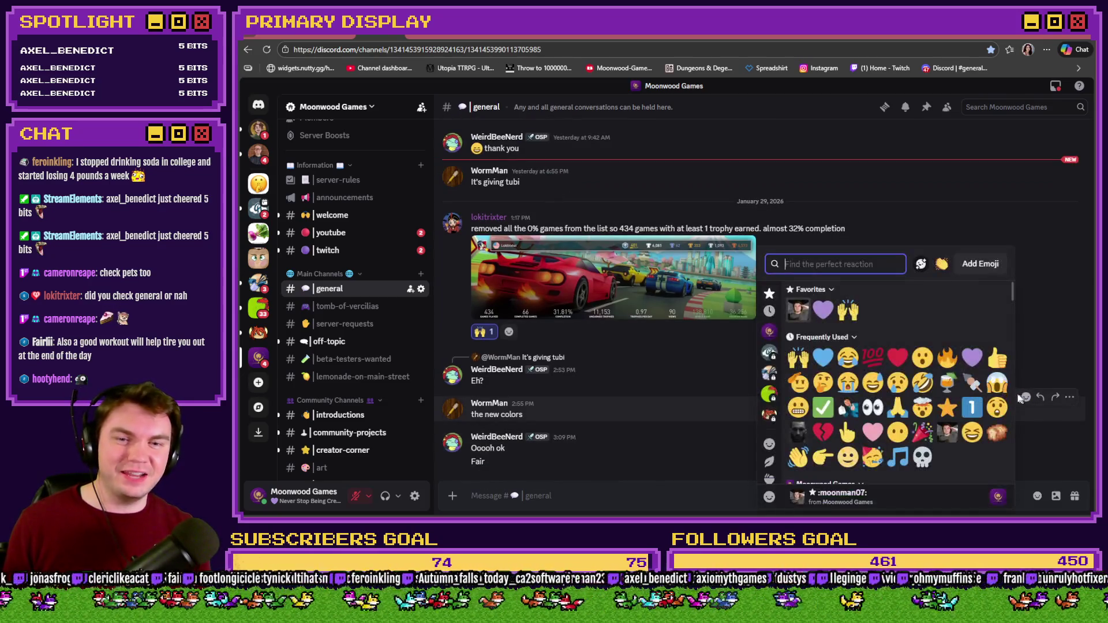
{"action": "left_click", "coordinate": [879, 389]}
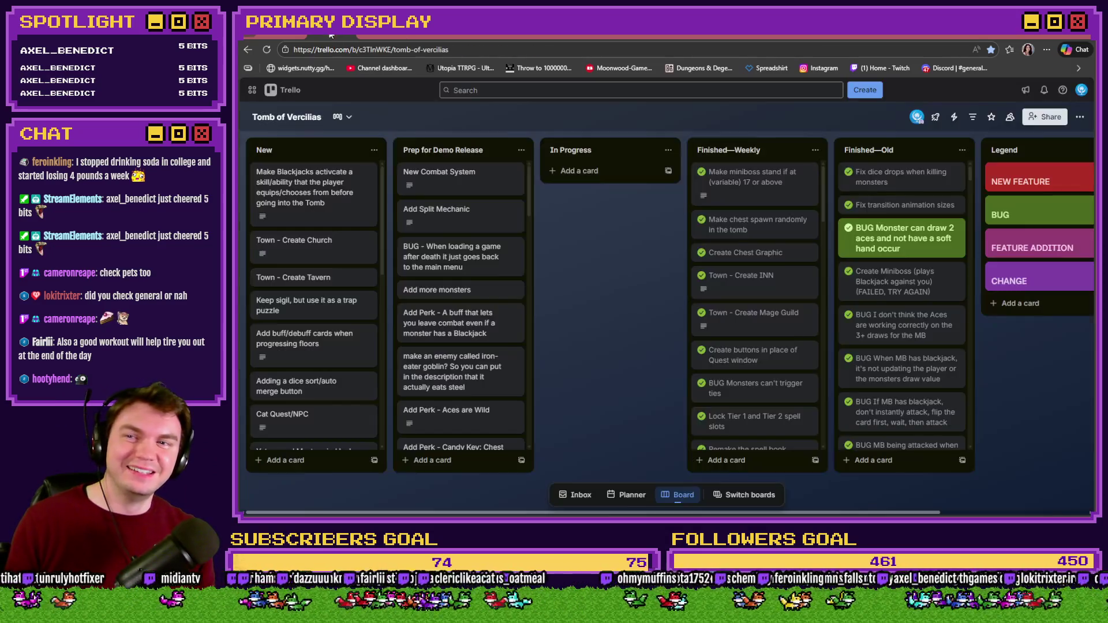
{"action": "left_click", "coordinate": [369, 34]}
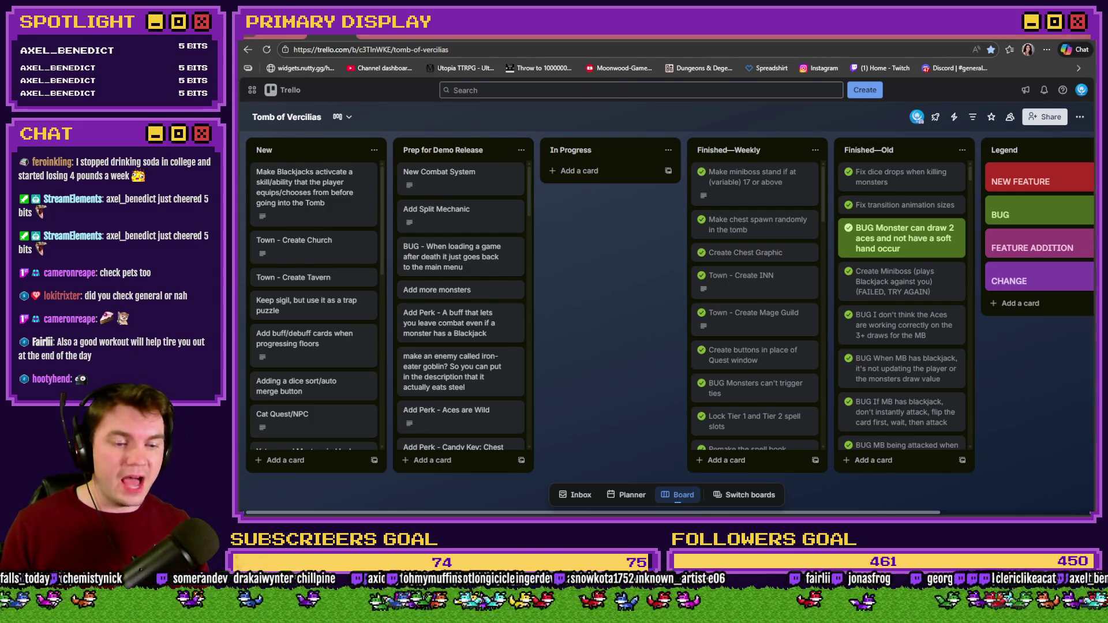
- Switch from the Trello browser to the RPG Maker MZ editor with Alt+Tab
{"action": "key", "text": "alt+Tab"}
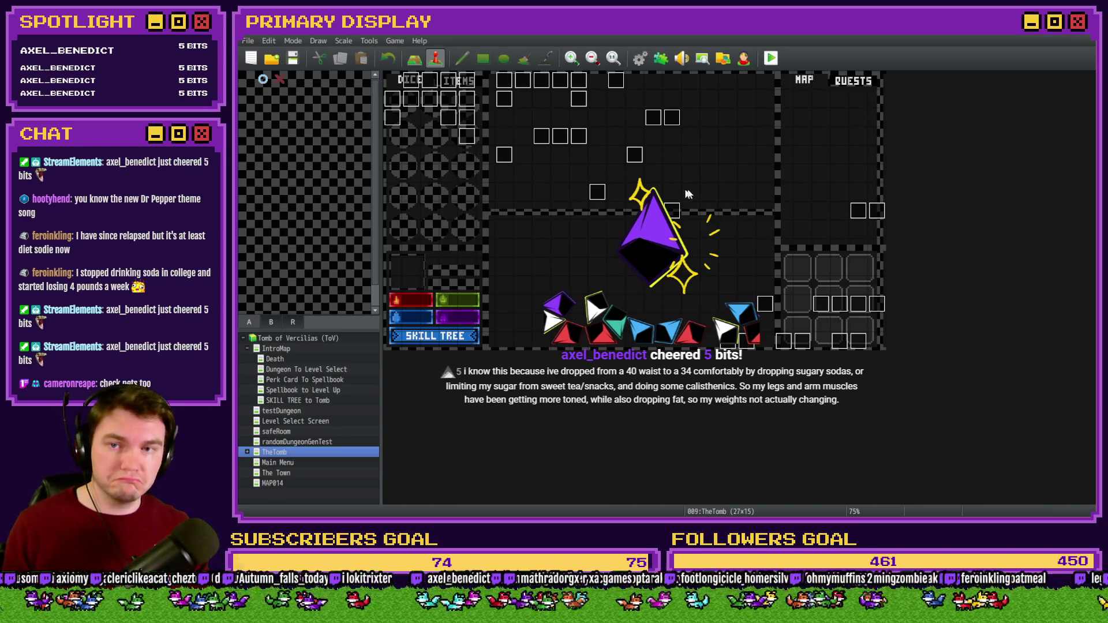
- Inspect page 7 of the Draw And Attack event, then close it without changes
{"action": "double_click", "coordinate": [839, 341]}
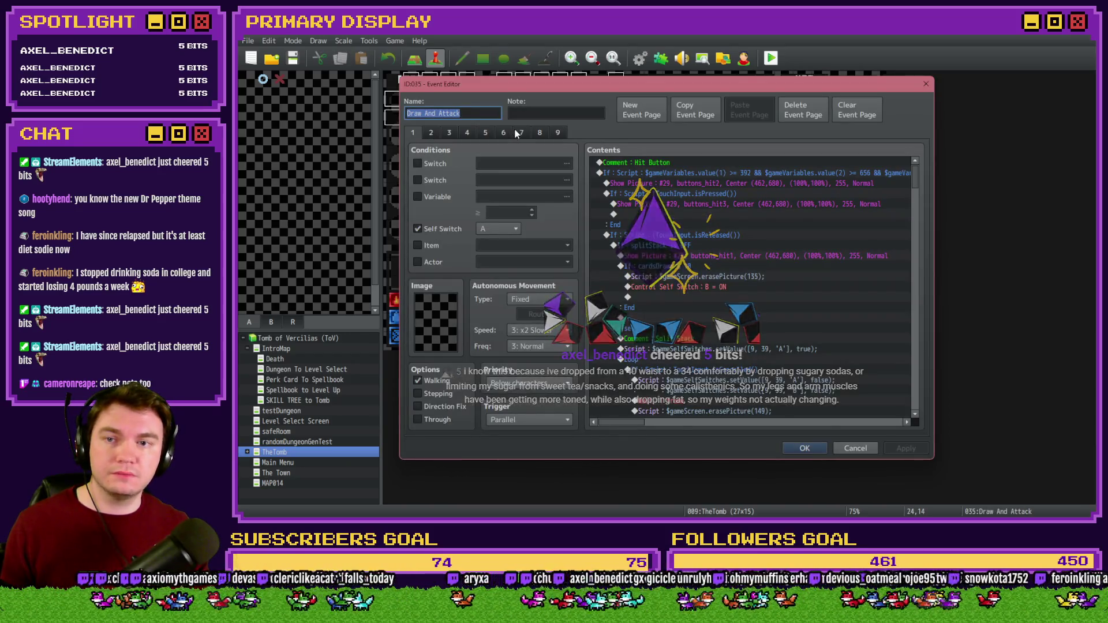
{"action": "left_click", "coordinate": [521, 133]}
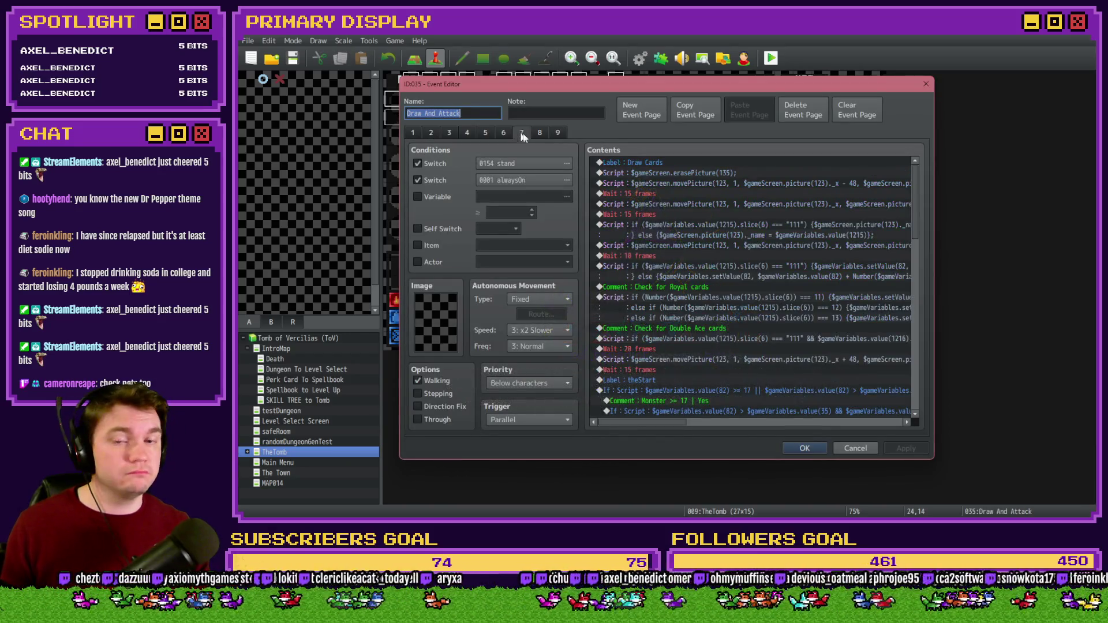
{"action": "left_click", "coordinate": [849, 448]}
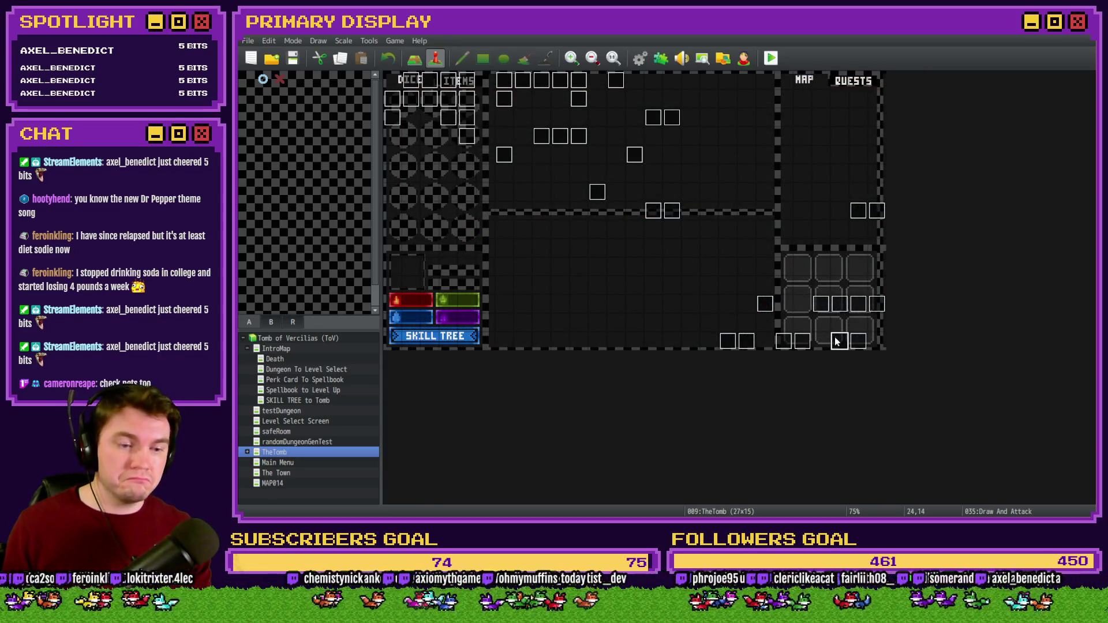
- Edit the Monster Draw event, keep the changes with OK, and start a playtest
{"action": "double_click", "coordinate": [857, 342]}
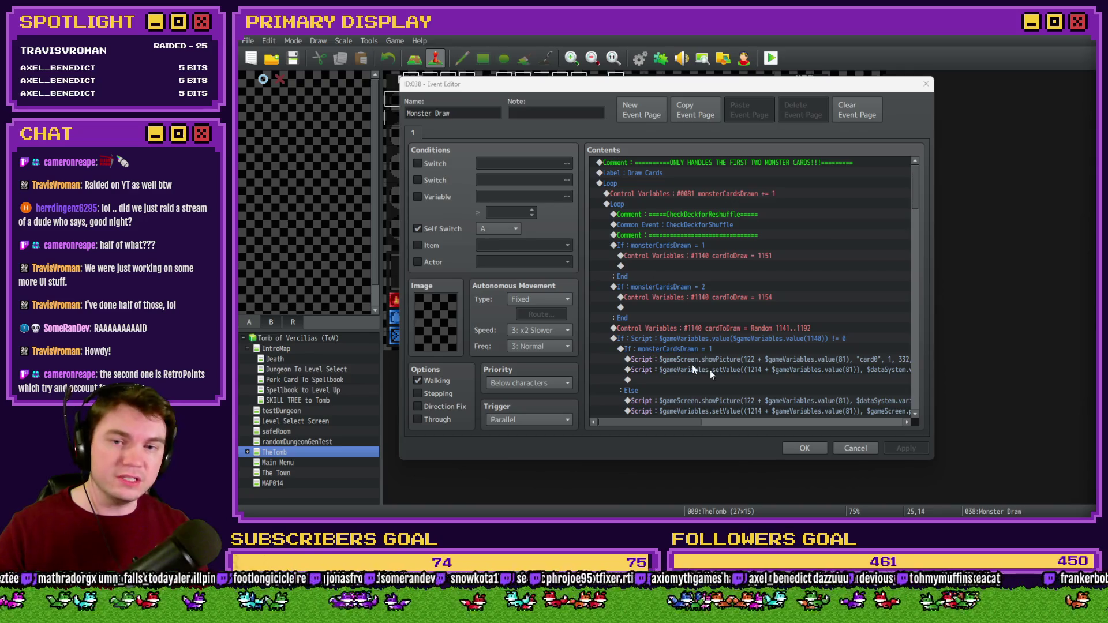
{"action": "left_click", "coordinate": [804, 449]}
{"action": "left_click", "coordinate": [765, 59]}
- Save and launch the playtest, take Fairlii's Fantastic Scroll, step forward once, then close the game
{"action": "left_click", "coordinate": [625, 290]}
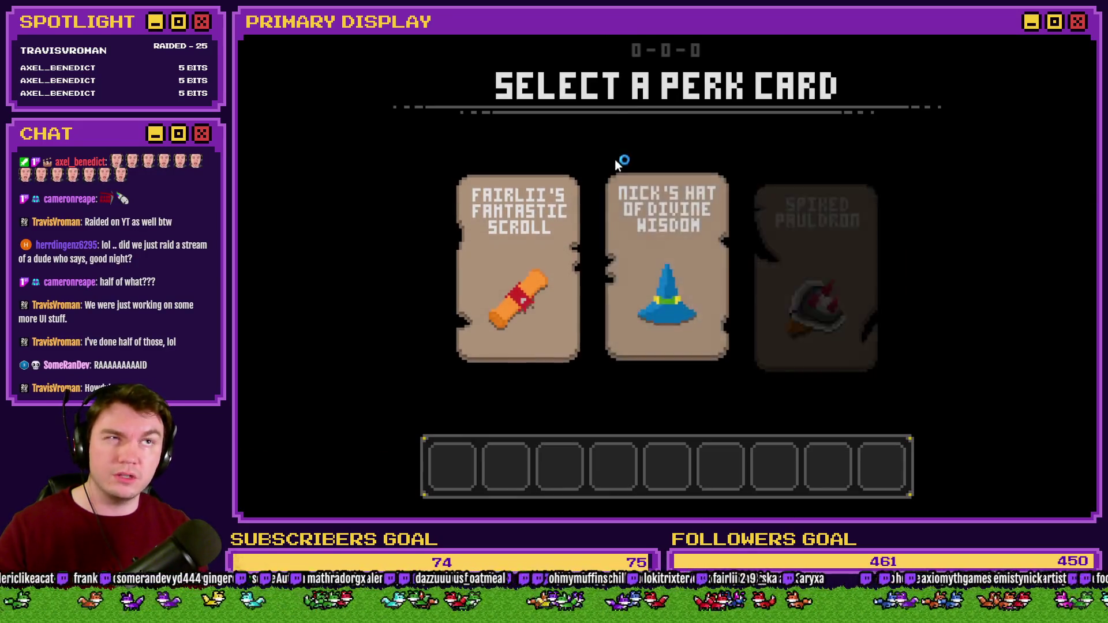
{"action": "left_click", "coordinate": [542, 233]}
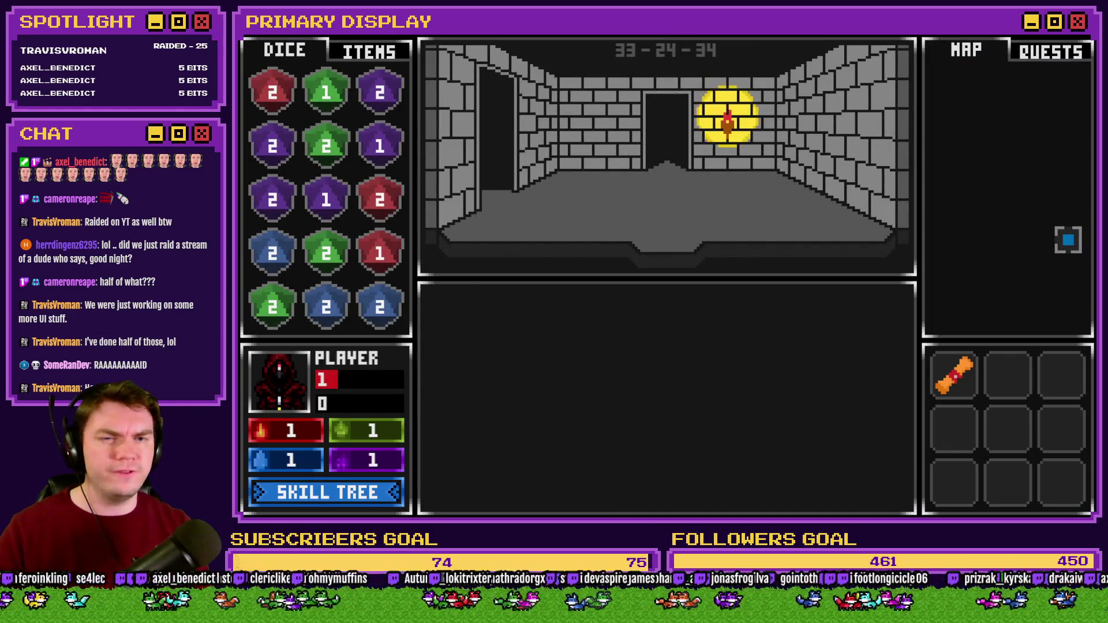
{"action": "key", "text": "w"}
{"action": "key", "text": "alt+F4"}
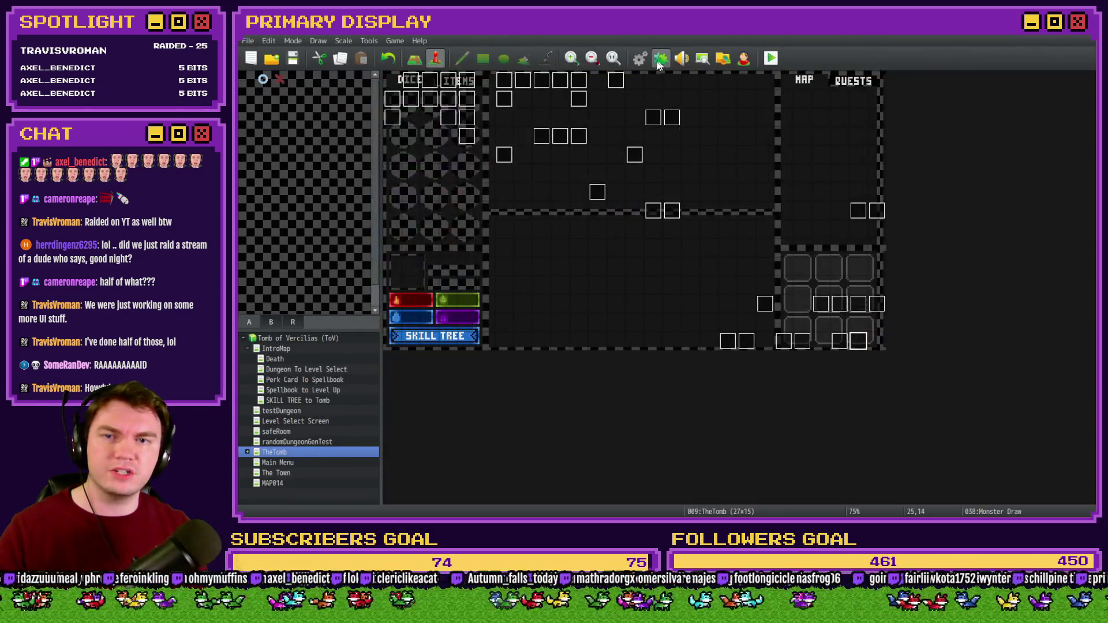
- Open the Database at common event 0009 Spawn Monsters/Items/Traps
{"action": "left_click", "coordinate": [661, 59]}
{"action": "key", "text": "Escape"}
{"action": "left_click", "coordinate": [644, 61]}
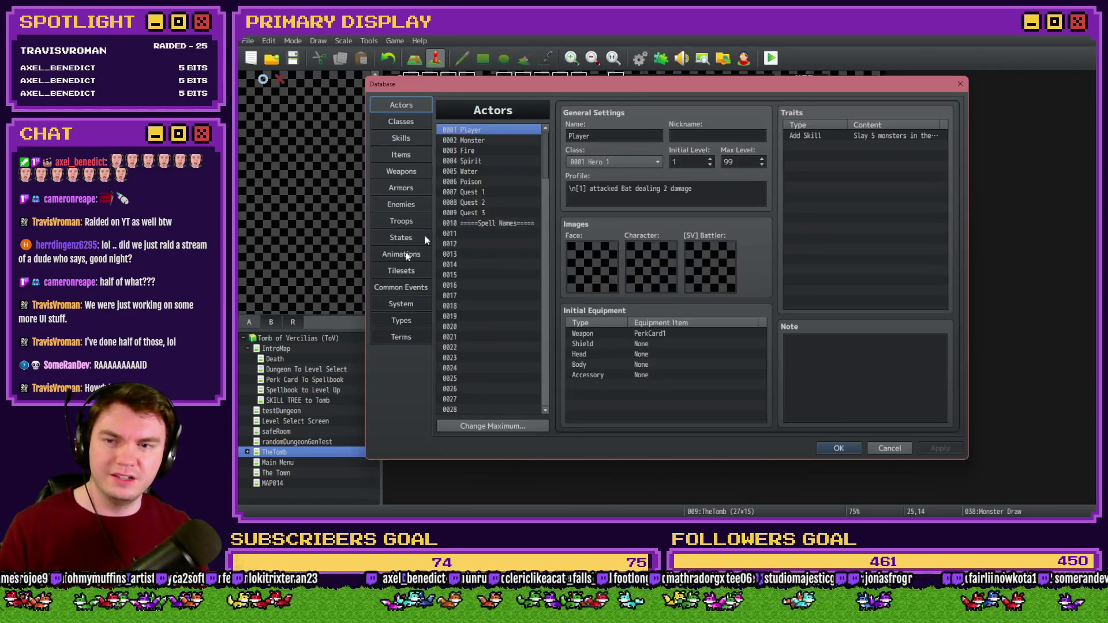
{"action": "left_click", "coordinate": [404, 303]}
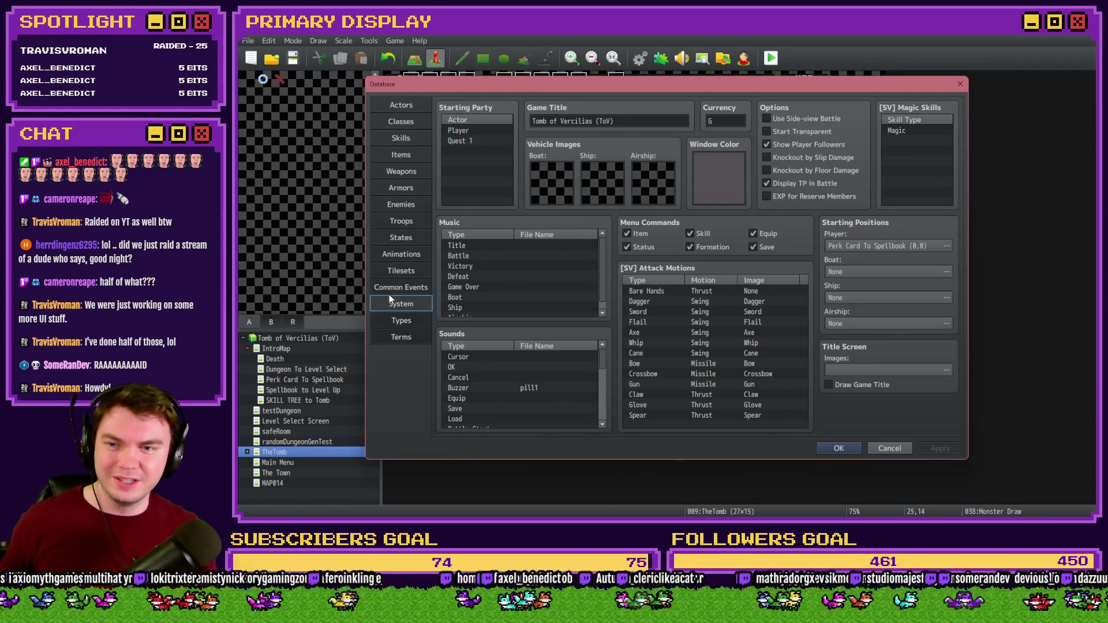
{"action": "left_click", "coordinate": [393, 288]}
{"action": "left_click", "coordinate": [496, 213]}
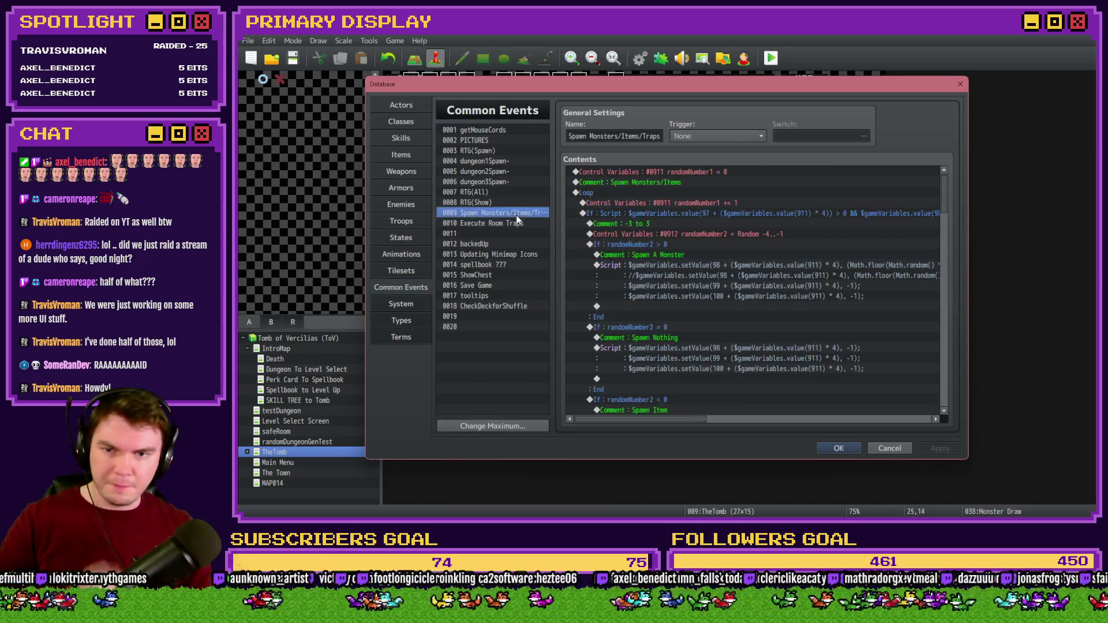
- Change randomNumber2's random range in Control Variables #0912, keep the changes, then save and playtest
{"action": "double_click", "coordinate": [715, 234]}
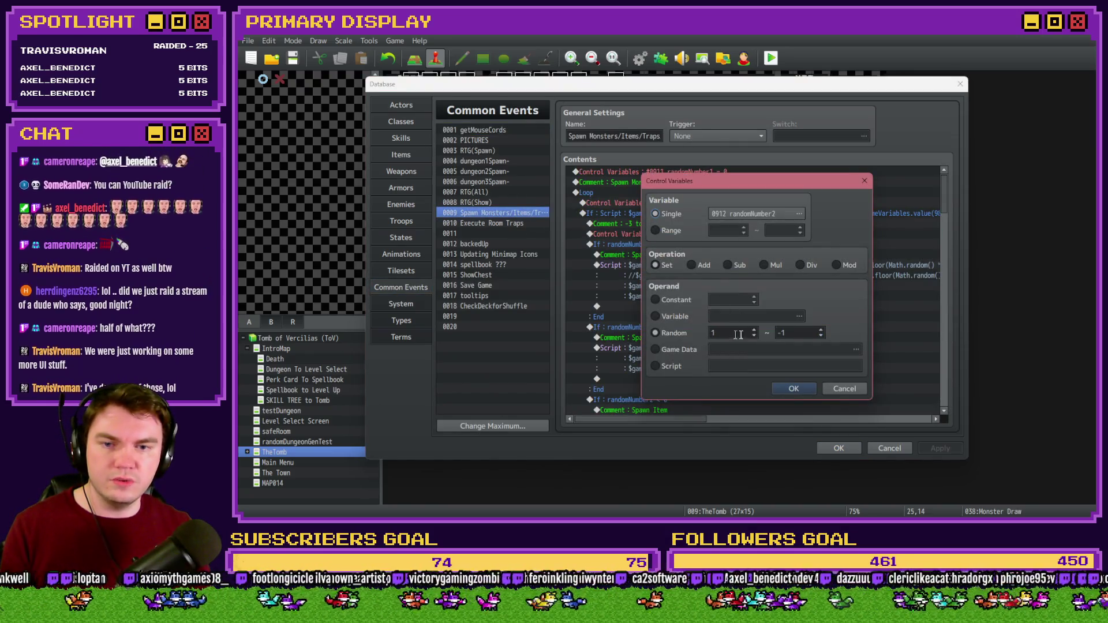
{"action": "left_click", "coordinate": [810, 382]}
{"action": "left_click", "coordinate": [829, 450]}
{"action": "key", "text": "alt+F4"}
{"action": "left_click", "coordinate": [624, 291]}
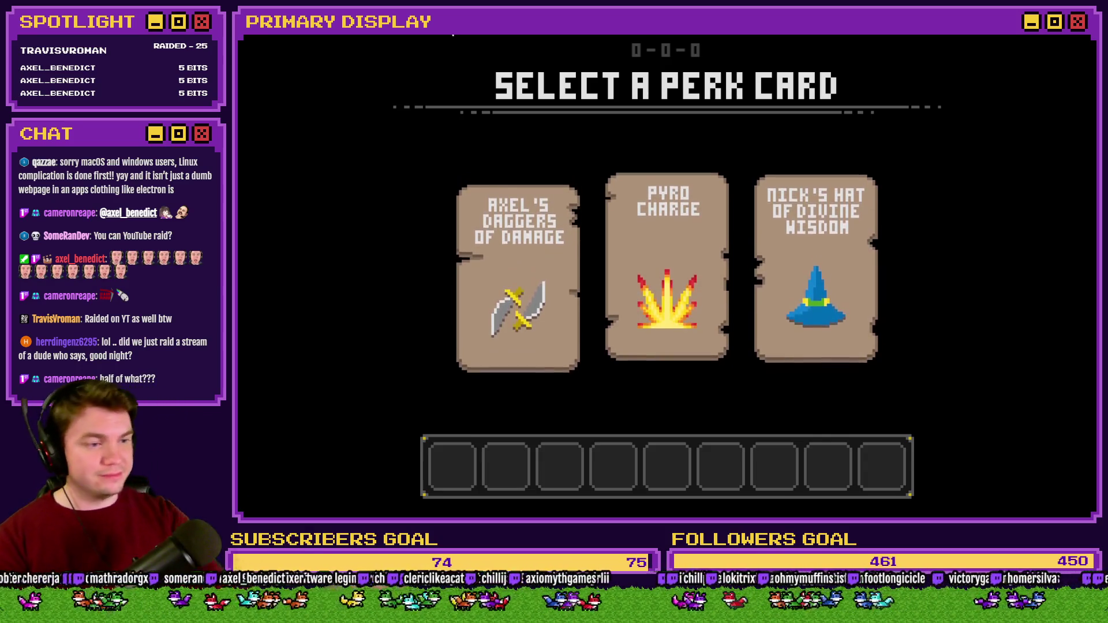
- Pick Axel's Daggers of Damage perk card and walk forward down the corridor
{"action": "left_click", "coordinate": [525, 280]}
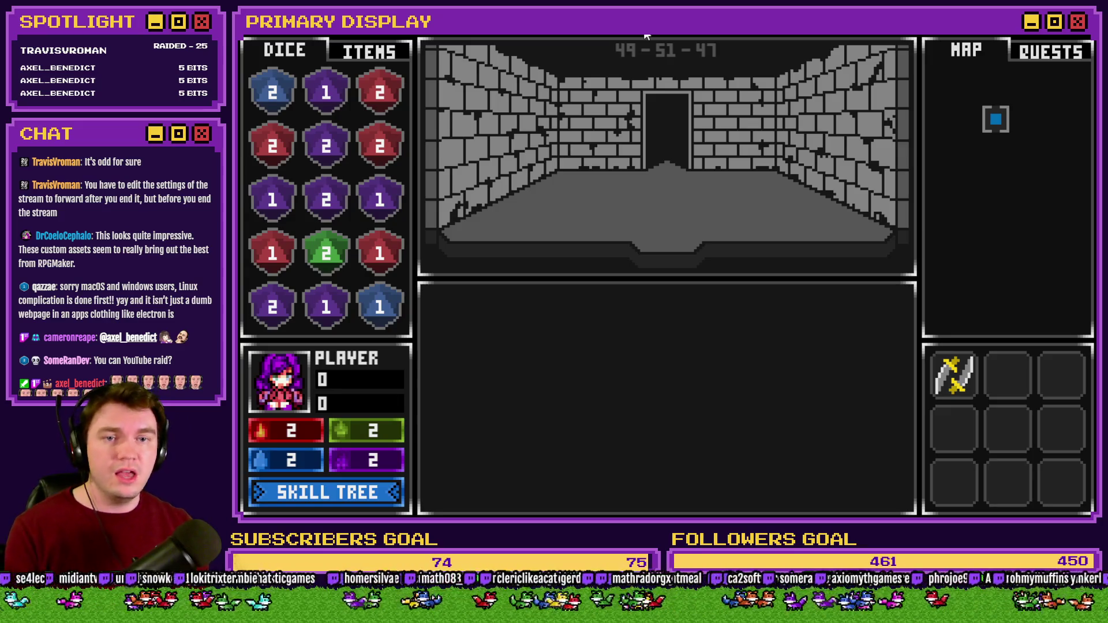
{"action": "key", "text": "Up"}
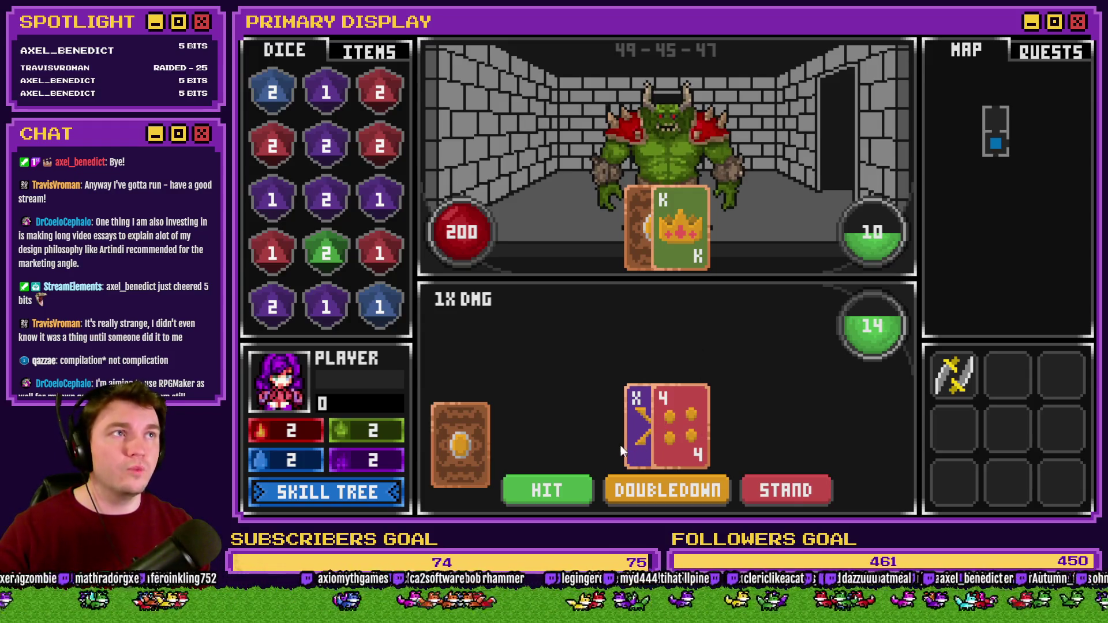
- Hit on the 4 and 9 hand against the orc's King
{"action": "left_click", "coordinate": [570, 482]}
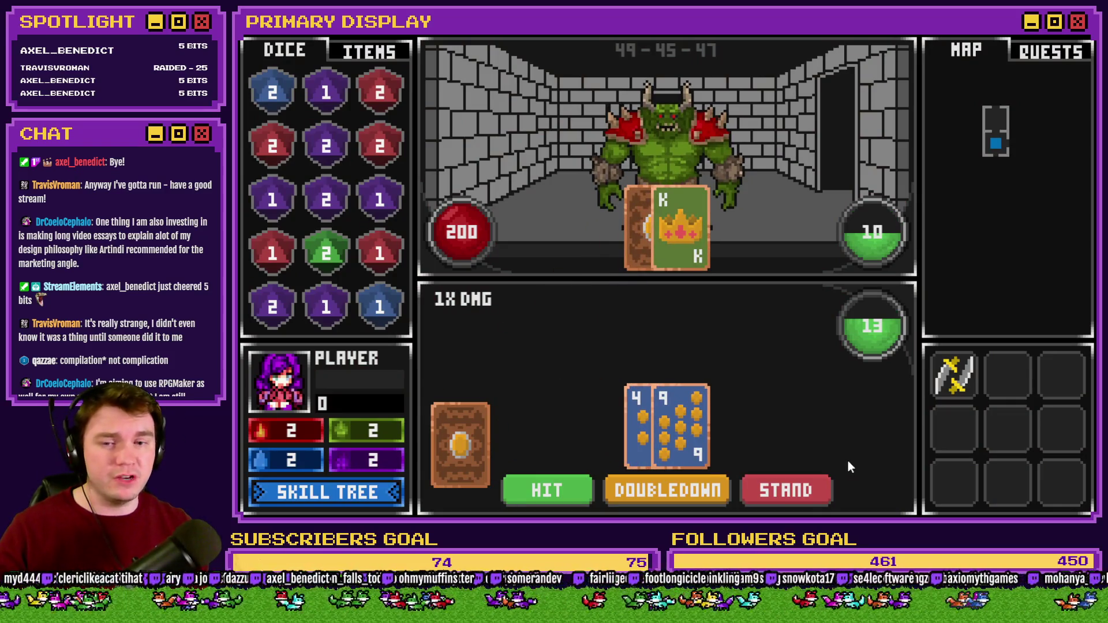
- Play two blackjack hands against the orc, hitting then standing, the second on 19
{"action": "left_click", "coordinate": [559, 491]}
{"action": "left_click", "coordinate": [757, 488]}
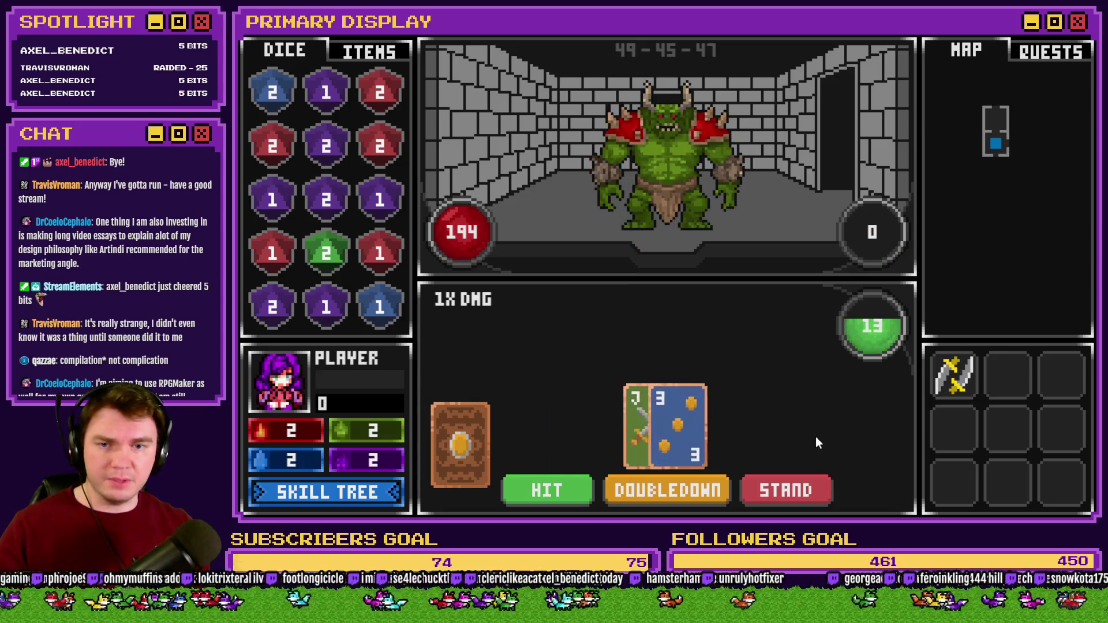
{"action": "left_click", "coordinate": [550, 491]}
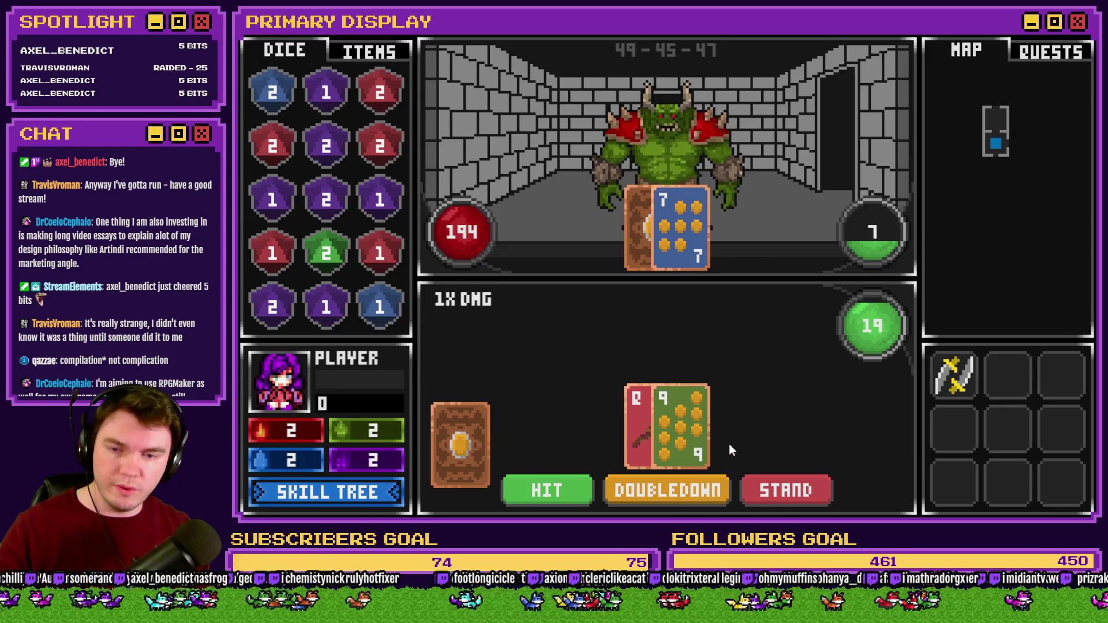
{"action": "mouse_move", "coordinate": [955, 376]}
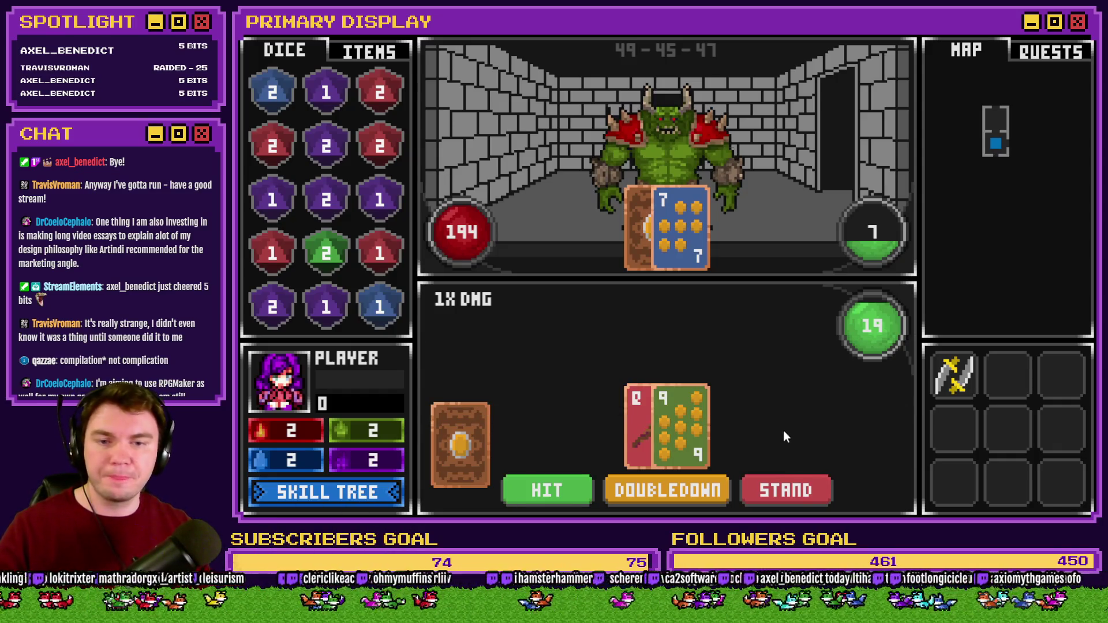
{"action": "left_click", "coordinate": [785, 487]}
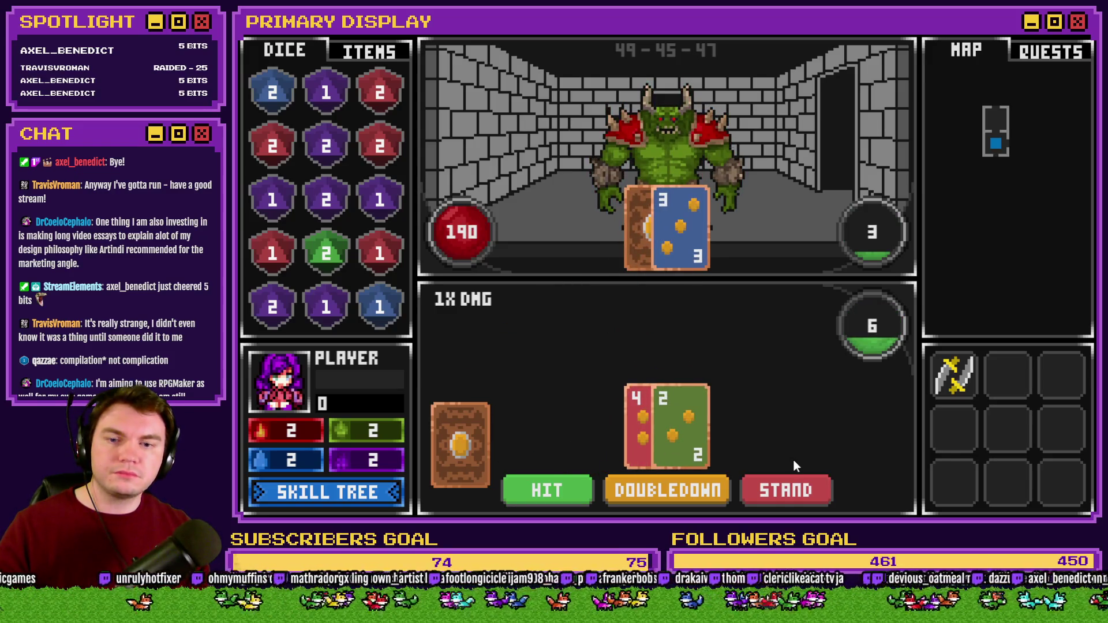
- Hit and stand on the next hand, then draw another card onto the 15 total
{"action": "left_click", "coordinate": [532, 494]}
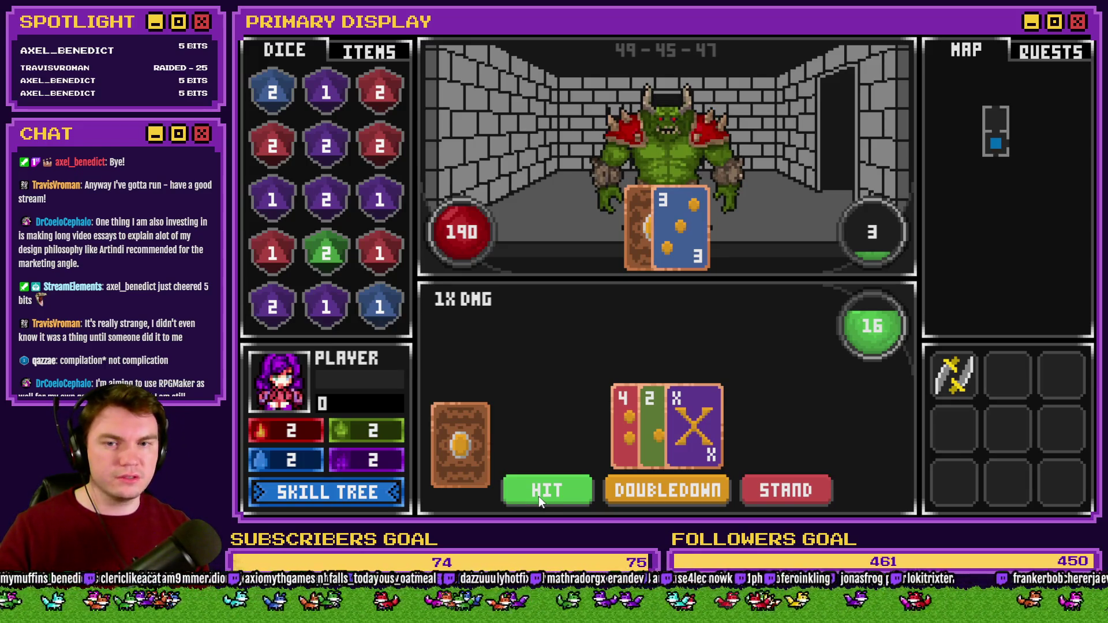
{"action": "left_click", "coordinate": [789, 495]}
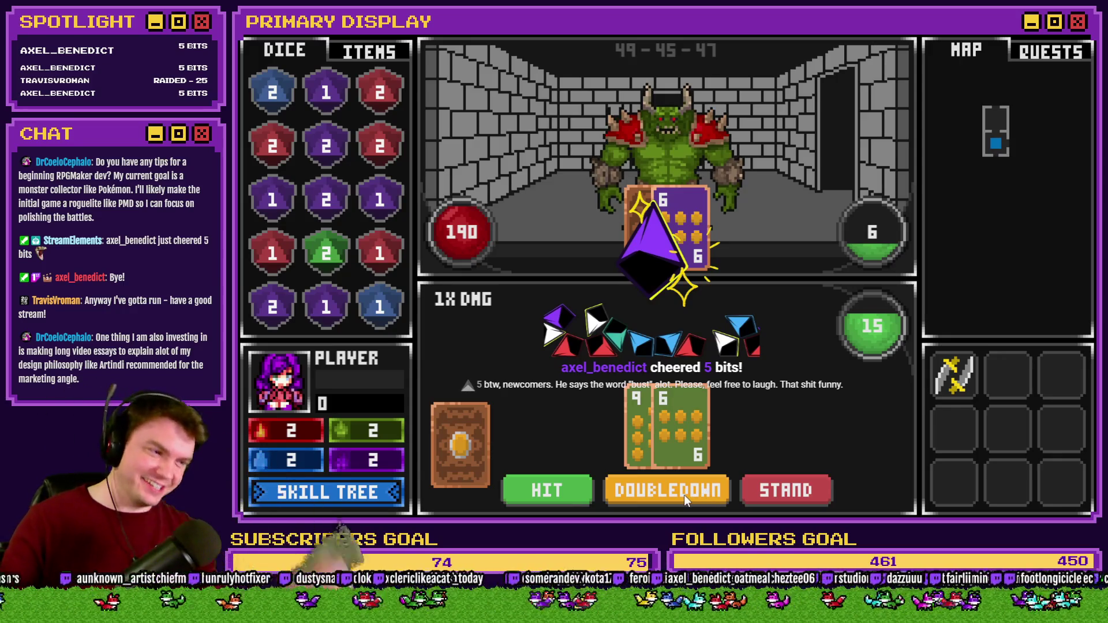
{"action": "left_click", "coordinate": [566, 493]}
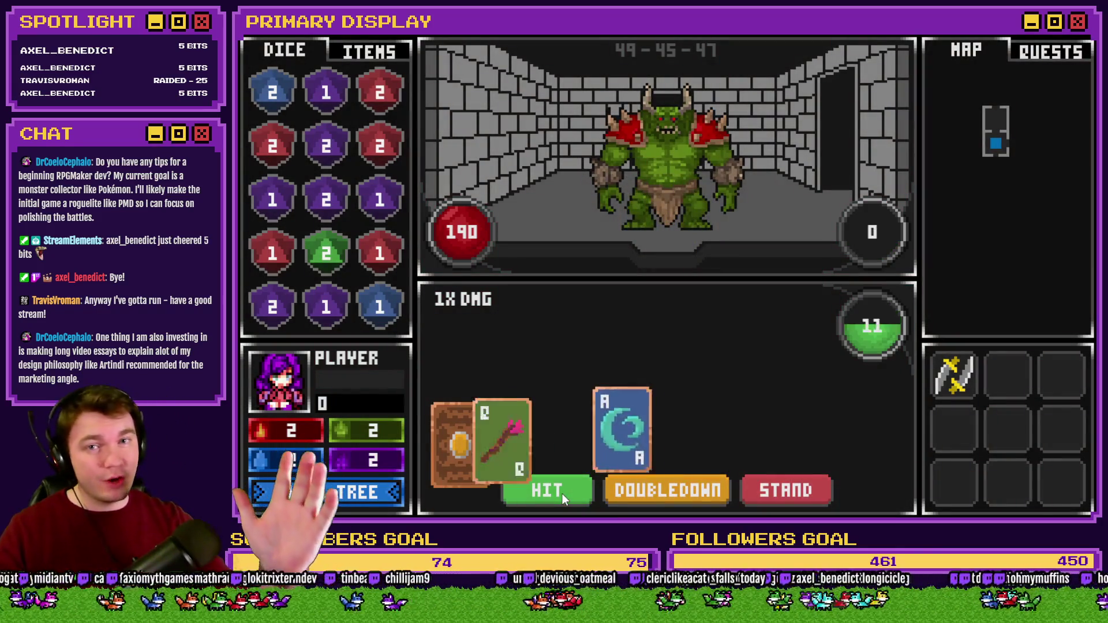
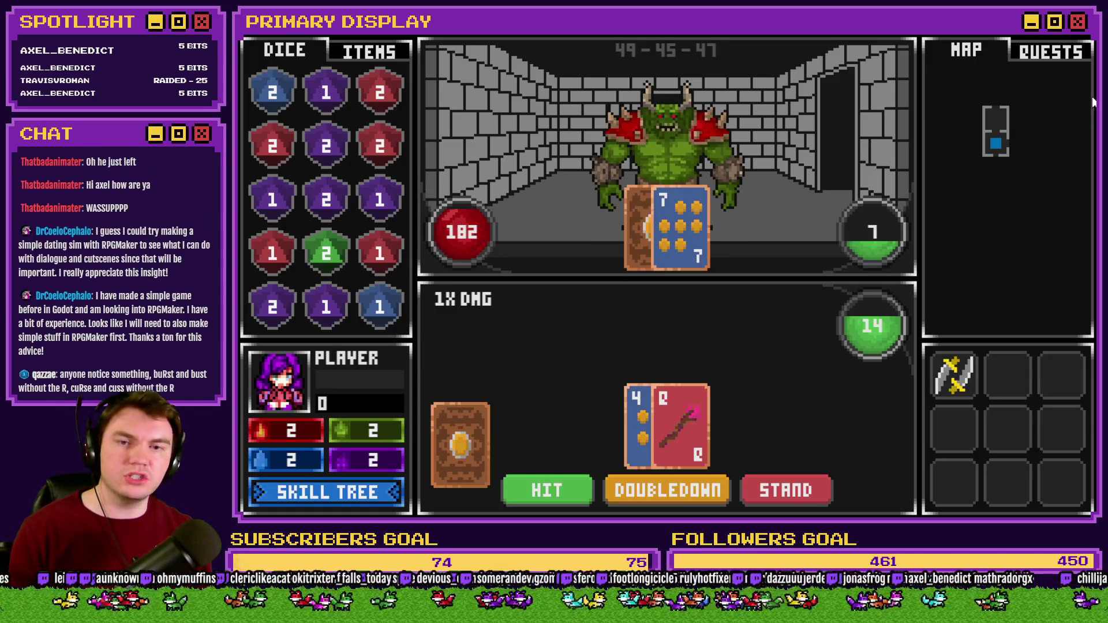
- Close the battle playtest with Alt+F4 and create a new event on TheTomb map
{"action": "key", "text": "alt+F4"}
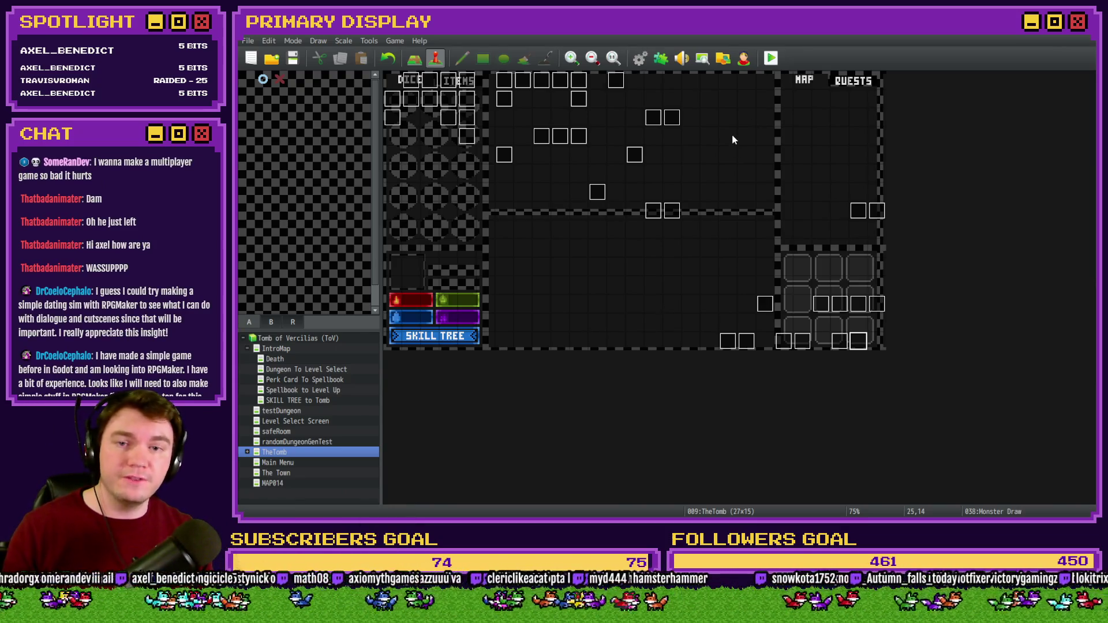
{"action": "double_click", "coordinate": [731, 138]}
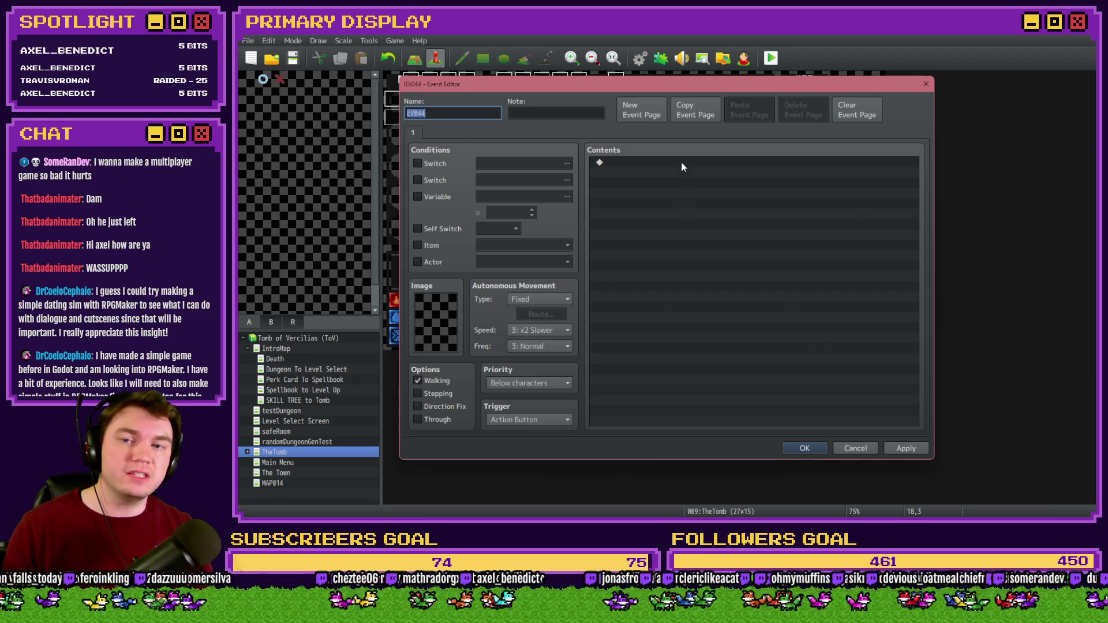
- Browse EV044's event command pages, then choose Show Text as its first command
{"action": "double_click", "coordinate": [681, 162]}
{"action": "left_click", "coordinate": [650, 135]}
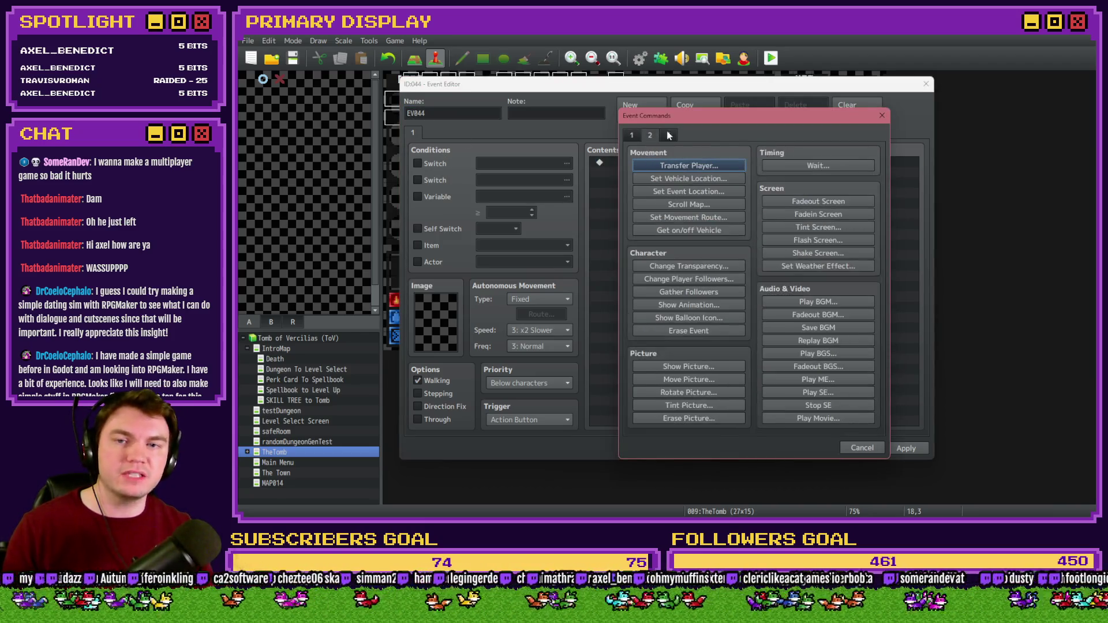
{"action": "left_click", "coordinate": [631, 134]}
{"action": "left_click", "coordinate": [668, 134]}
{"action": "left_click", "coordinate": [648, 136]}
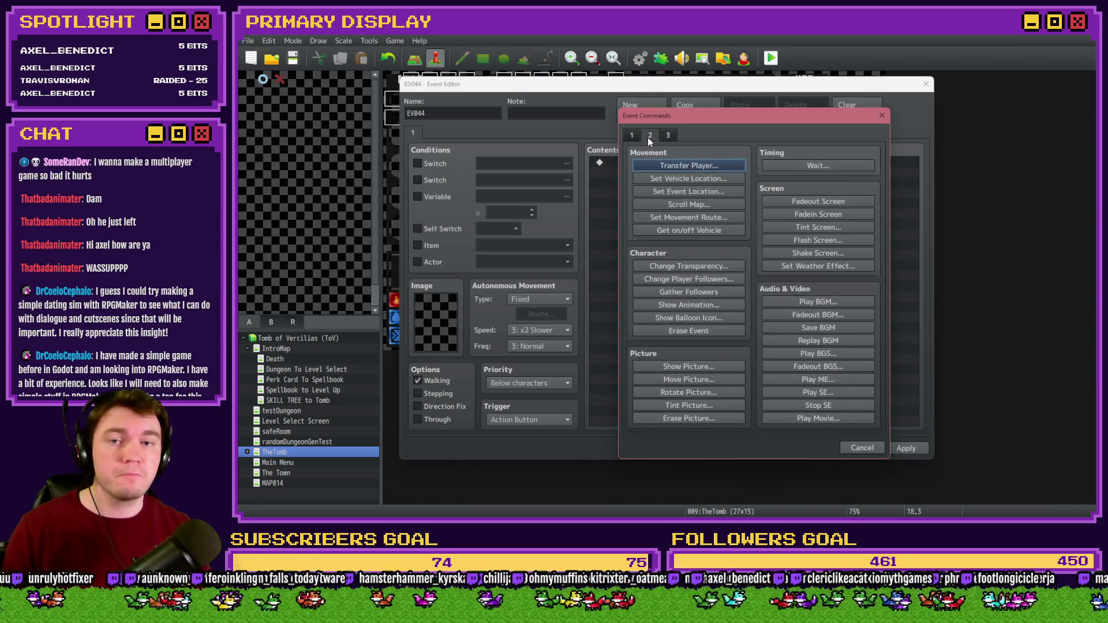
{"action": "left_click", "coordinate": [630, 134]}
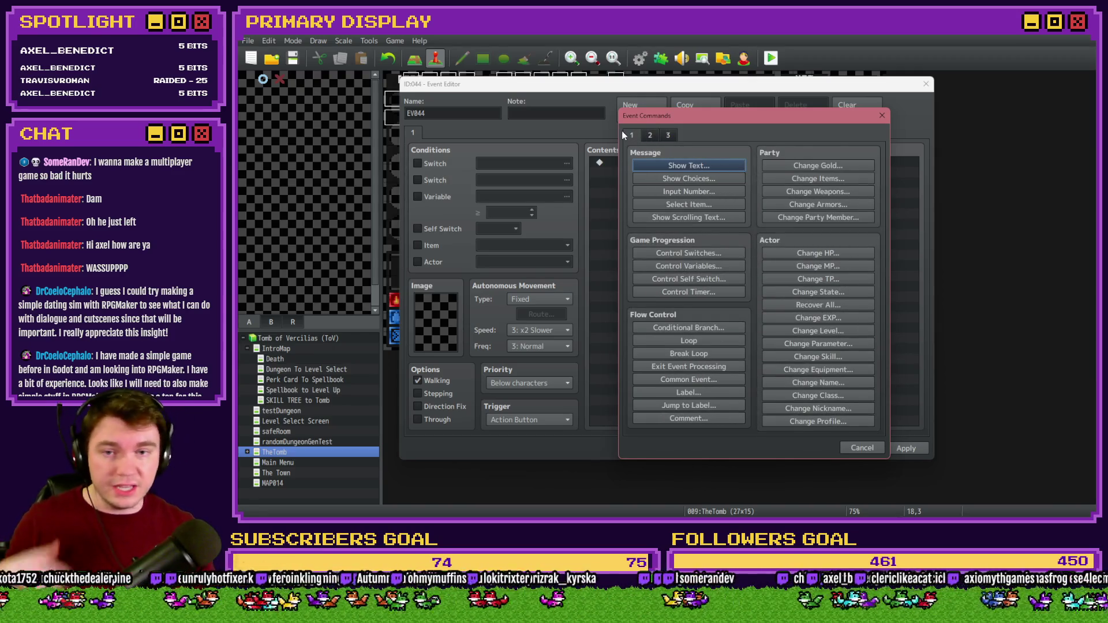
{"action": "left_click", "coordinate": [668, 166]}
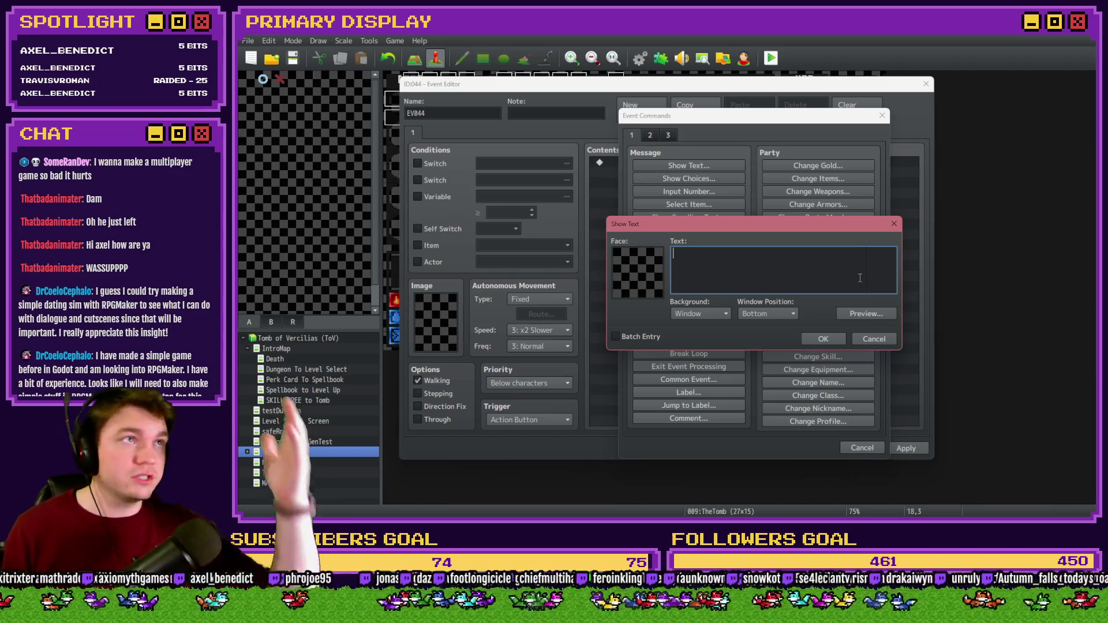
- Check Show Text's face, position and background options, tick Batch Entry, then cancel without adding text
{"action": "mouse_move", "coordinate": [859, 278]}
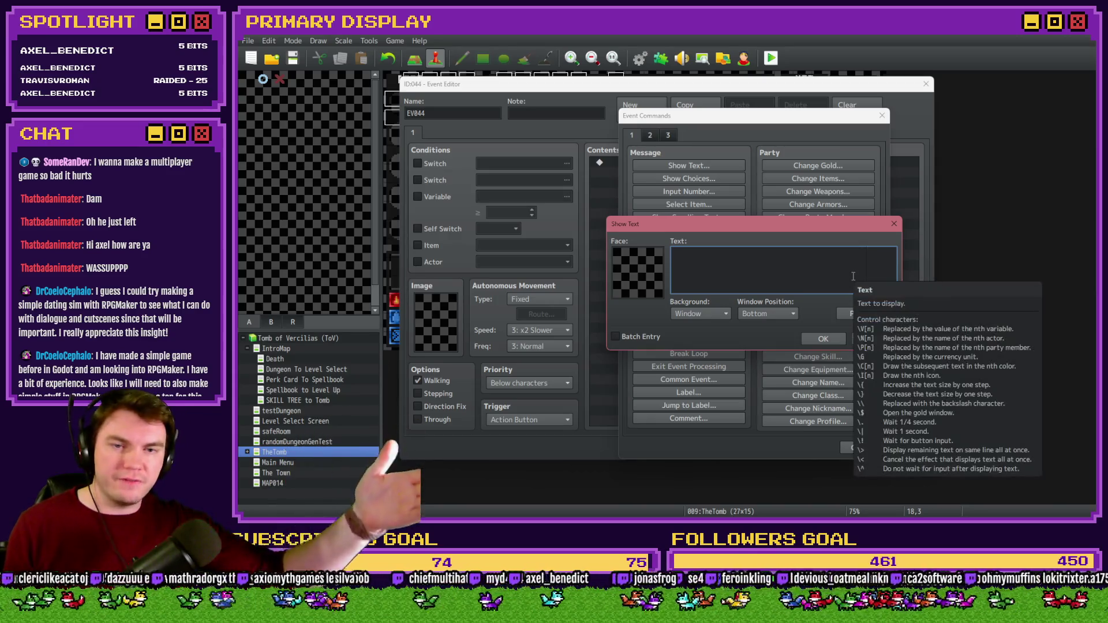
{"action": "double_click", "coordinate": [629, 277]}
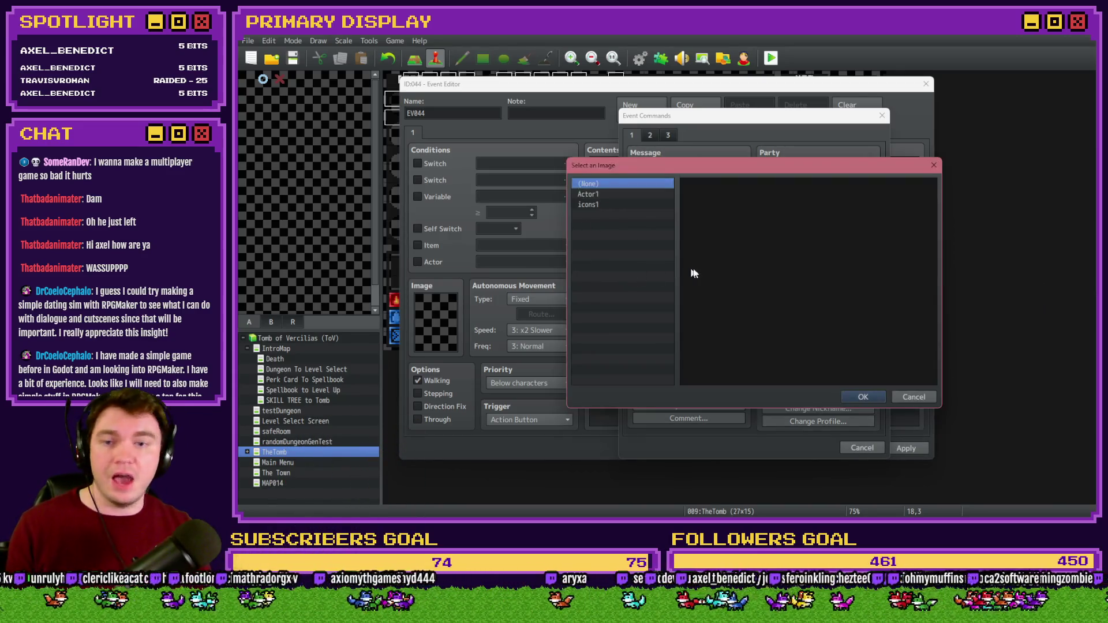
{"action": "left_click", "coordinate": [914, 396]}
{"action": "left_click", "coordinate": [750, 316]}
{"action": "left_click", "coordinate": [678, 316]}
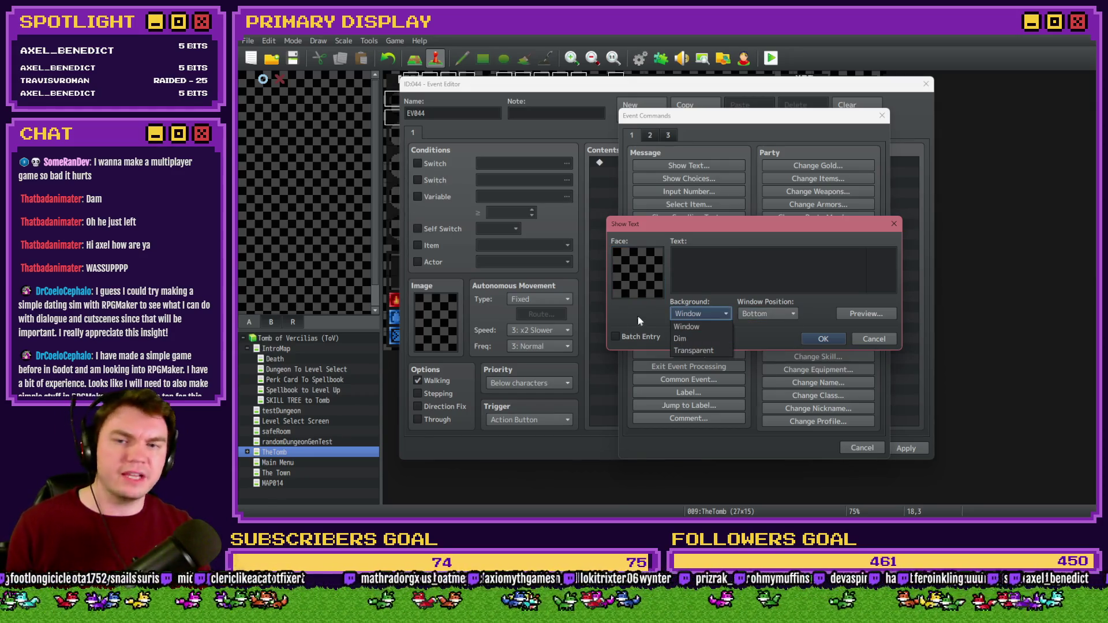
{"action": "left_click", "coordinate": [642, 337]}
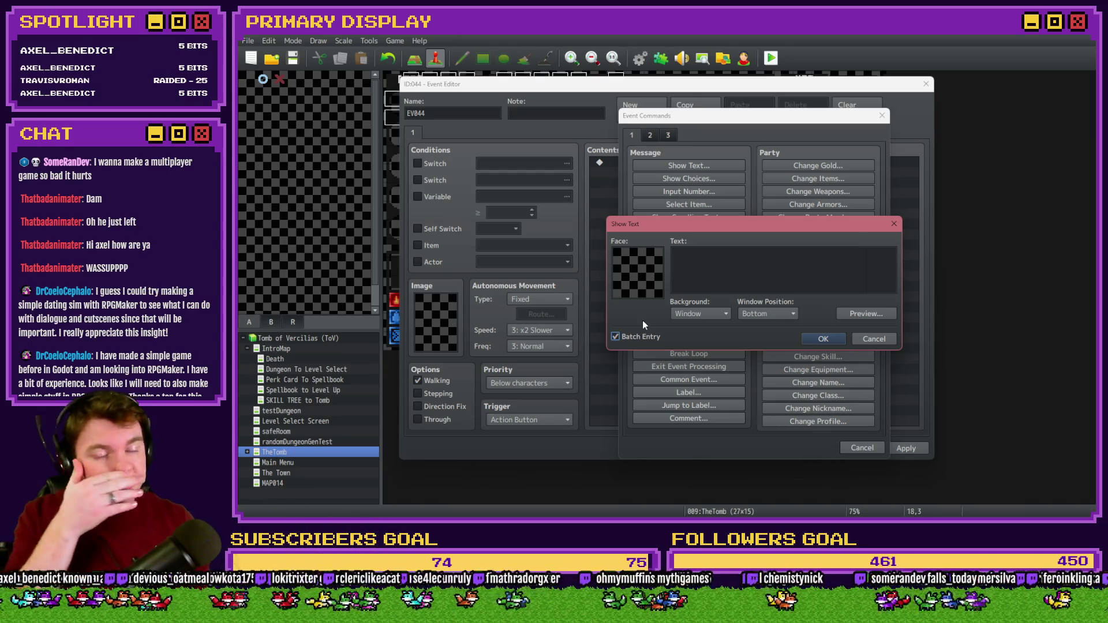
{"action": "left_click", "coordinate": [876, 338]}
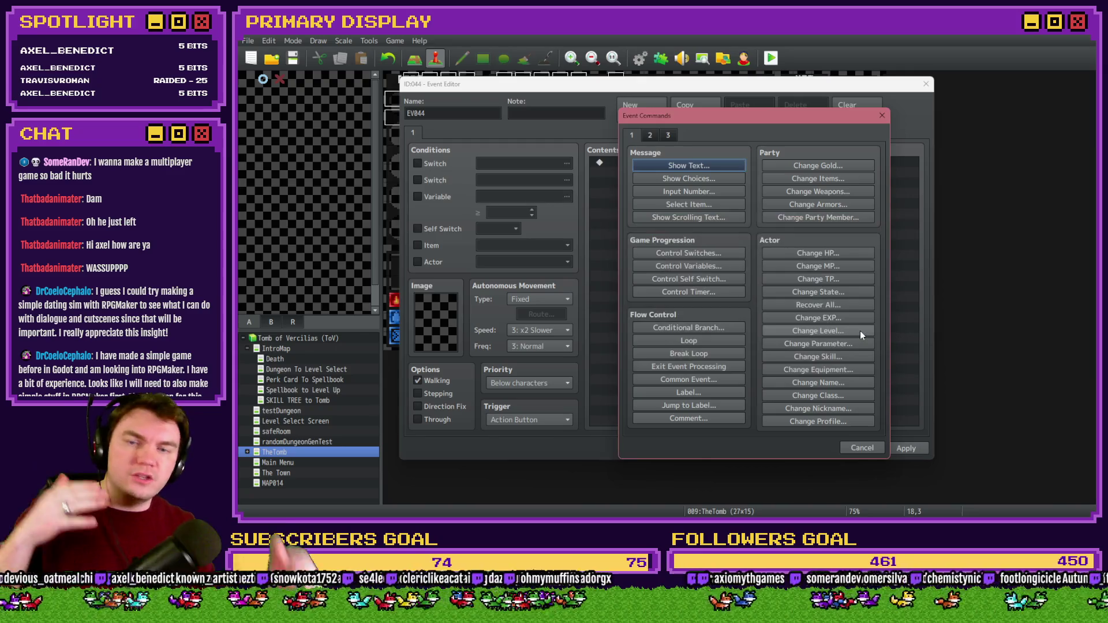
{"action": "left_click", "coordinate": [731, 179]}
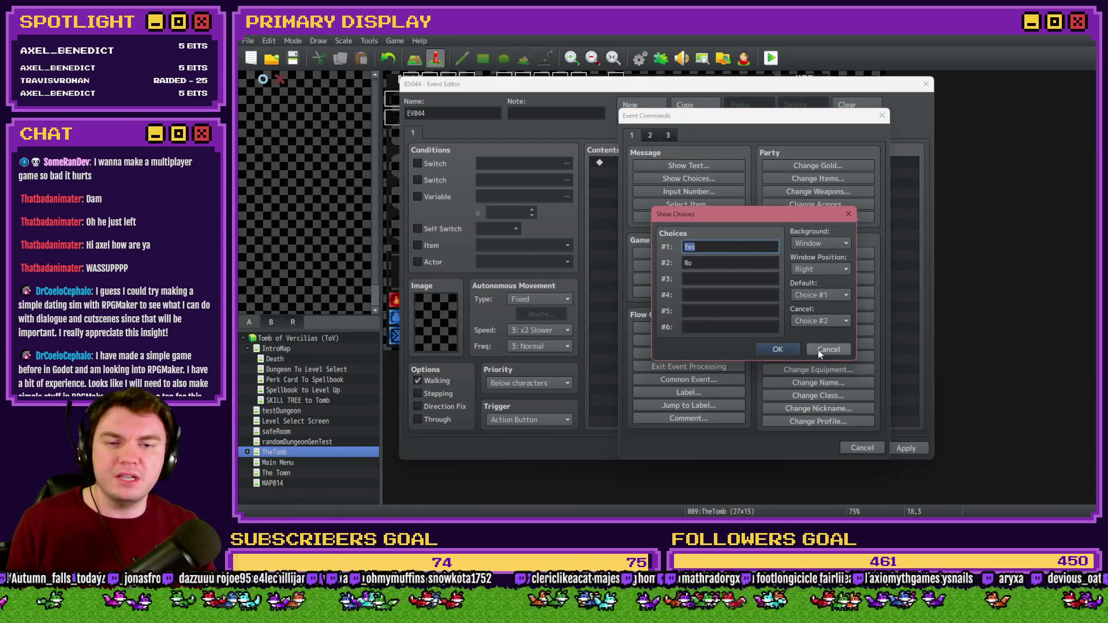
{"action": "left_click", "coordinate": [818, 349]}
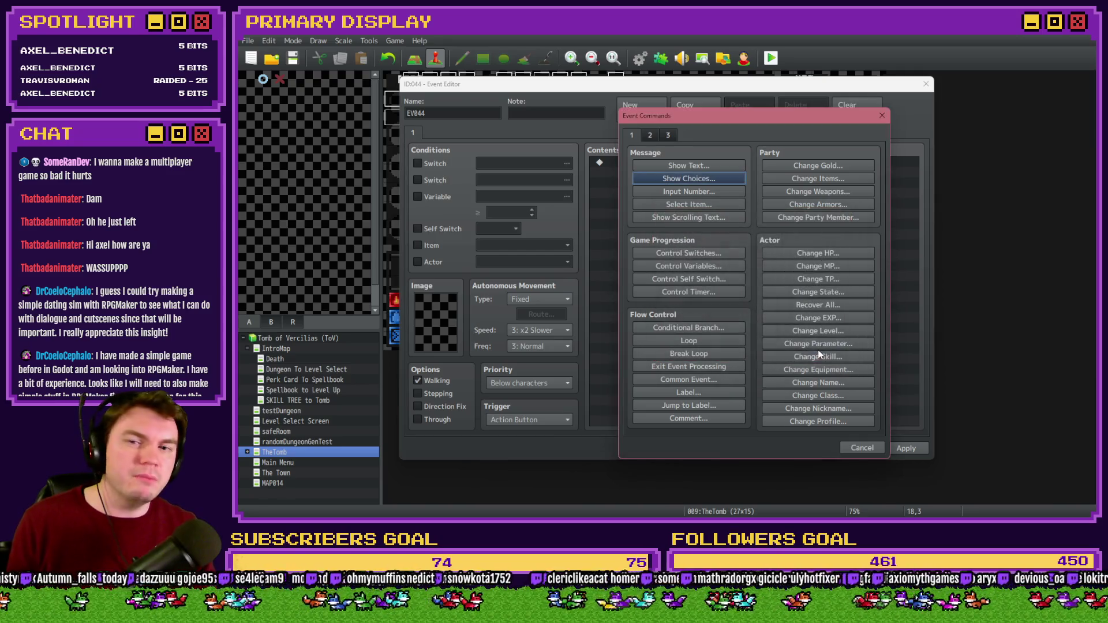
{"action": "left_click", "coordinate": [694, 206]}
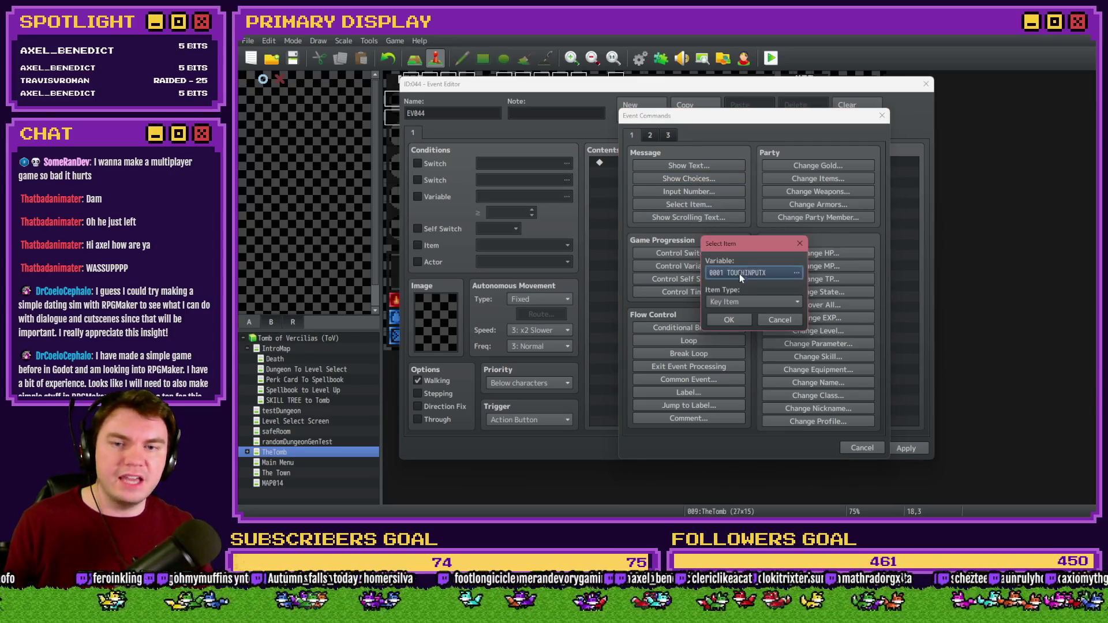
{"action": "left_click", "coordinate": [768, 321]}
{"action": "left_click", "coordinate": [704, 194]}
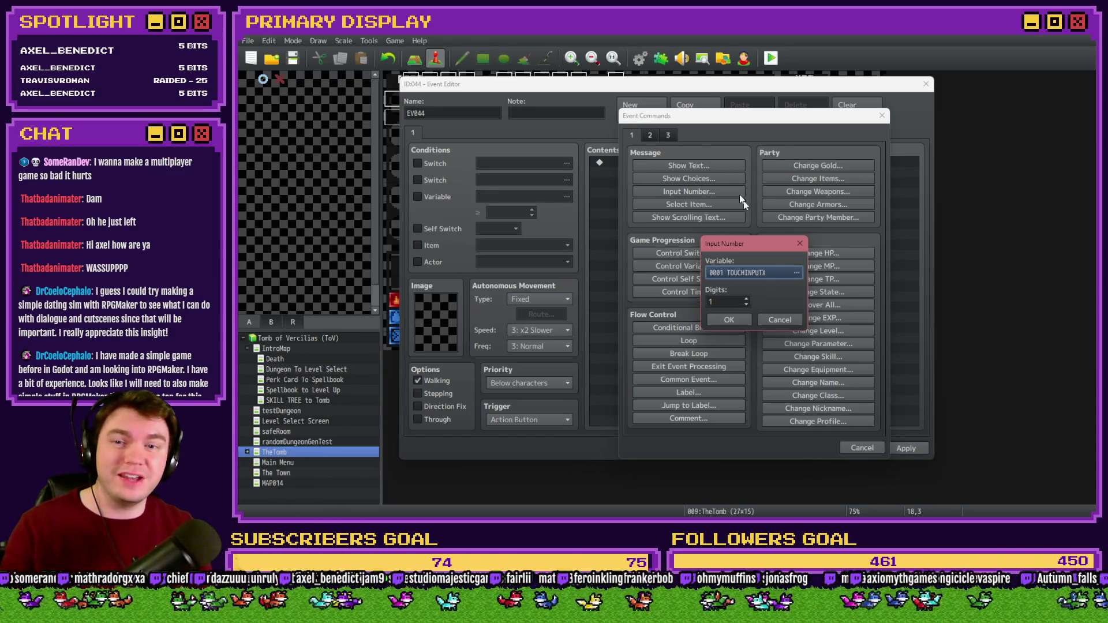
{"action": "left_click", "coordinate": [784, 315]}
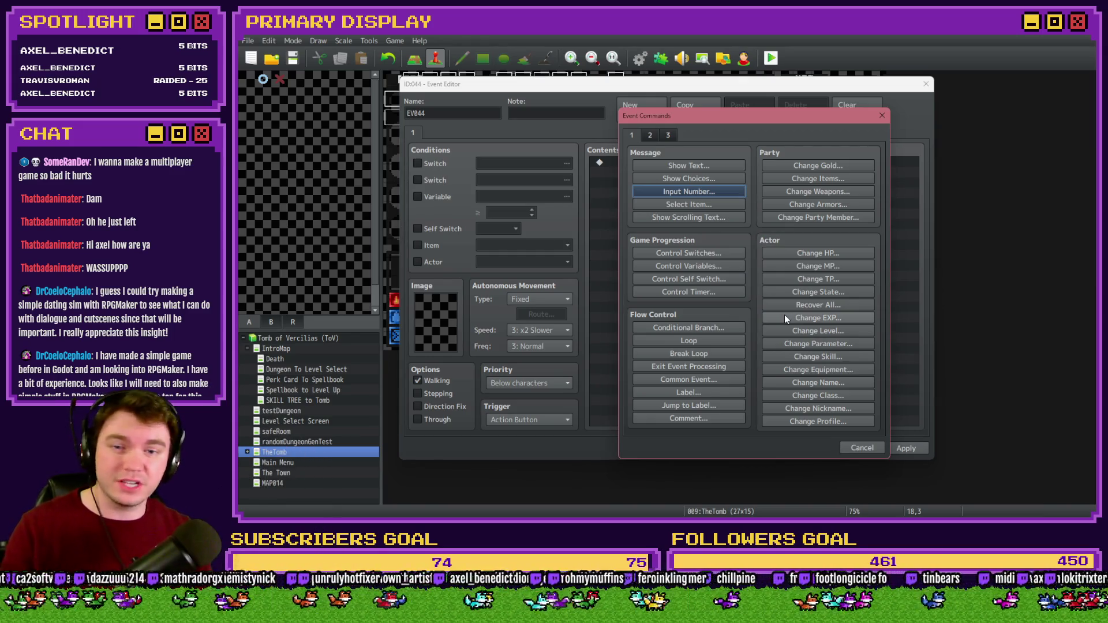
{"action": "left_click", "coordinate": [814, 292]}
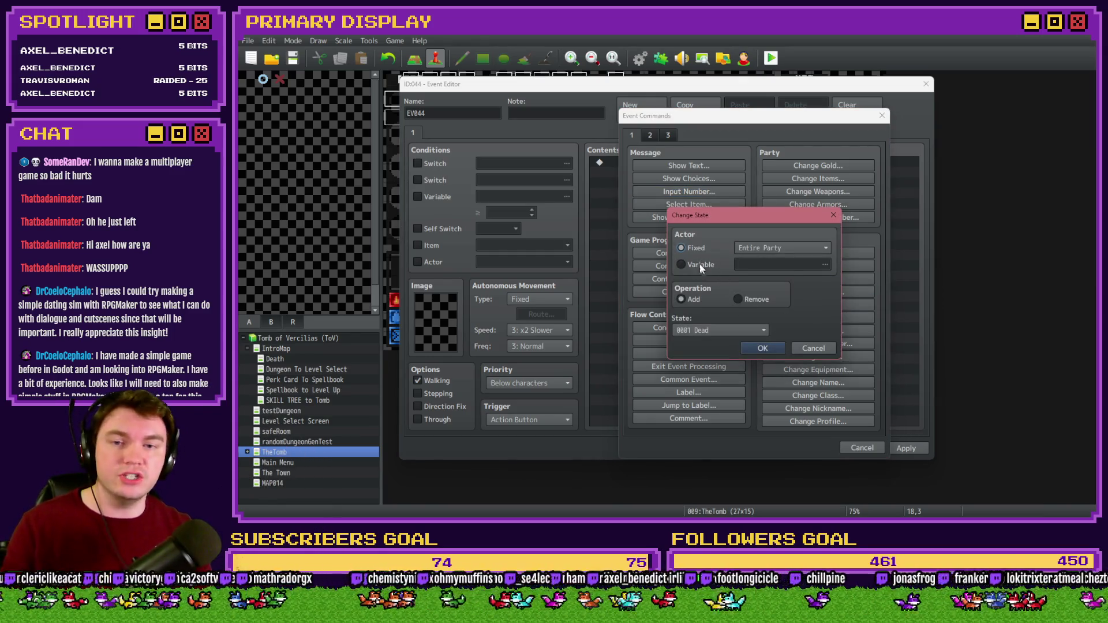
{"action": "left_click", "coordinate": [777, 249]}
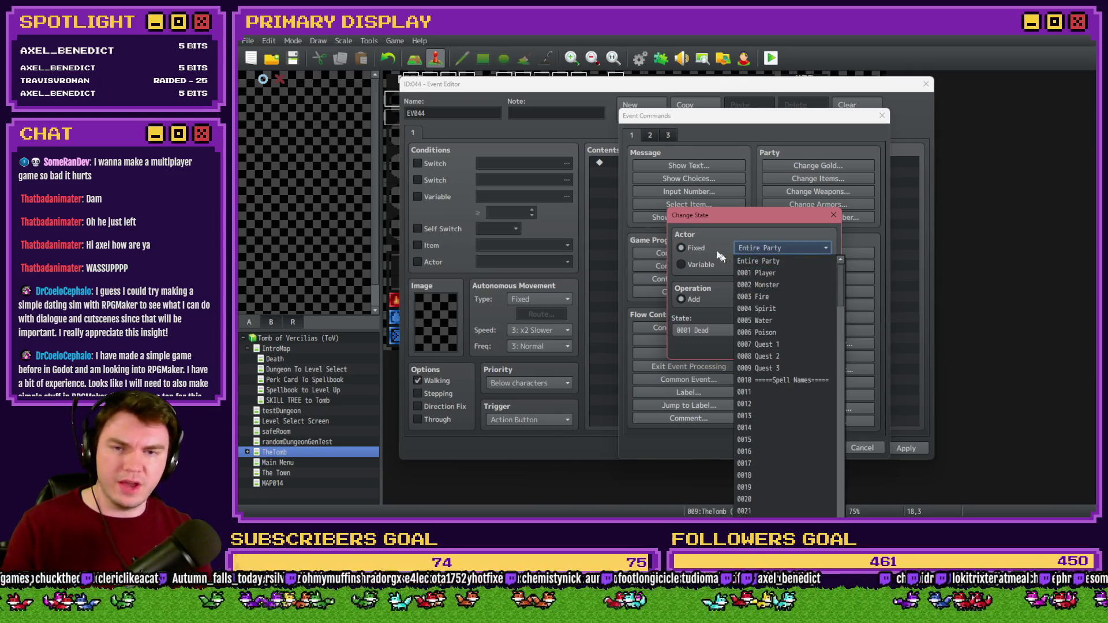
{"action": "left_click", "coordinate": [698, 265]}
{"action": "left_click", "coordinate": [756, 262]}
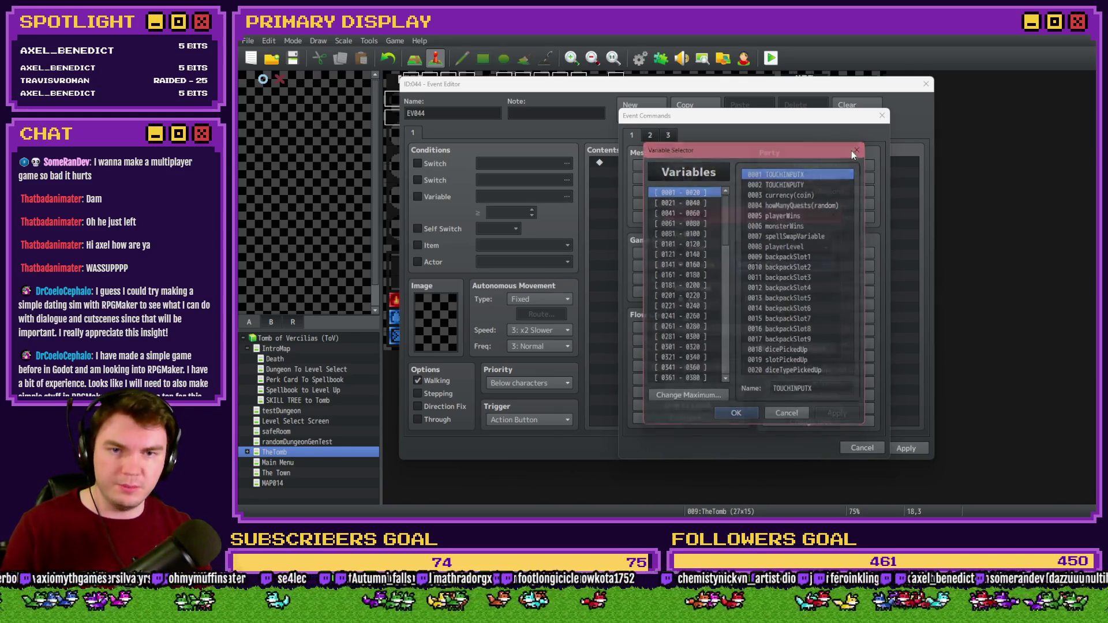
{"action": "left_click", "coordinate": [851, 151]}
{"action": "left_click", "coordinate": [737, 299]}
{"action": "left_click", "coordinate": [723, 329]}
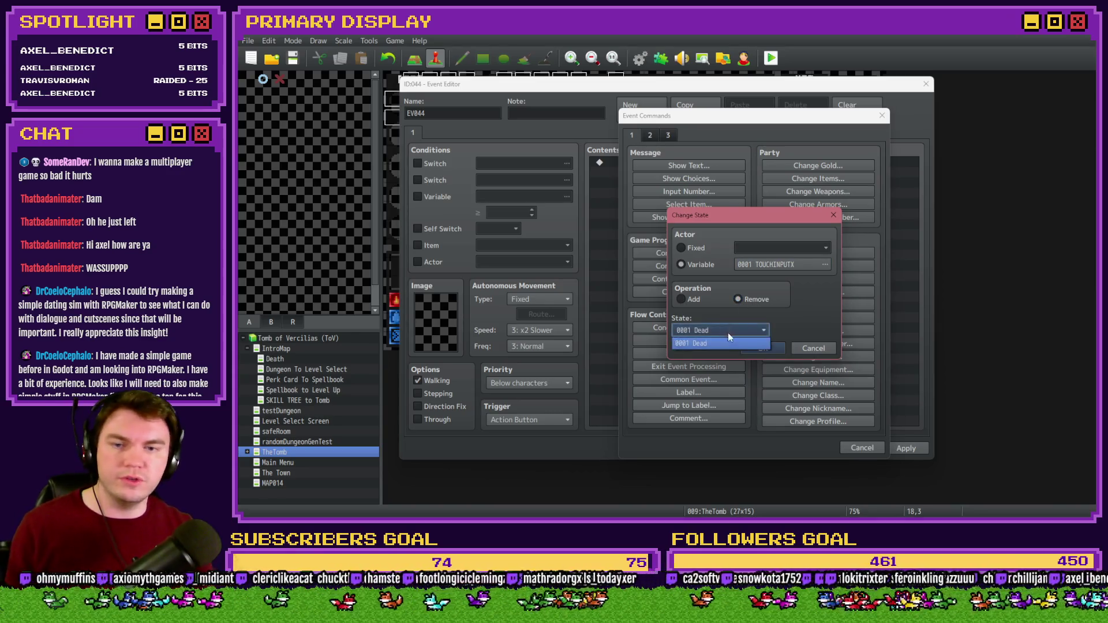
{"action": "left_click", "coordinate": [788, 343]}
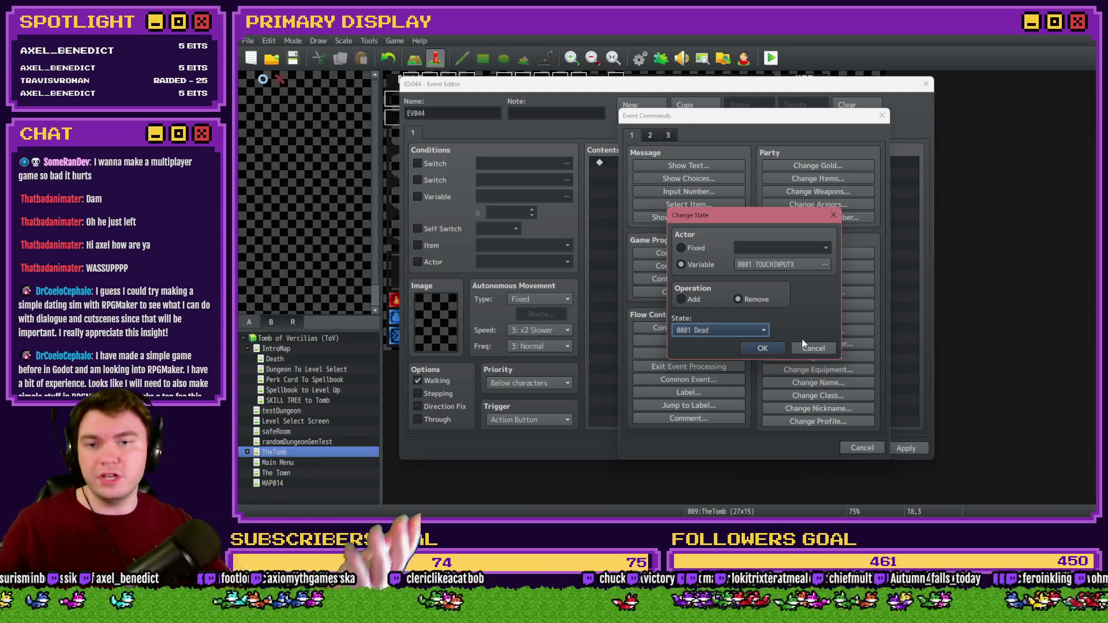
{"action": "left_click", "coordinate": [804, 350]}
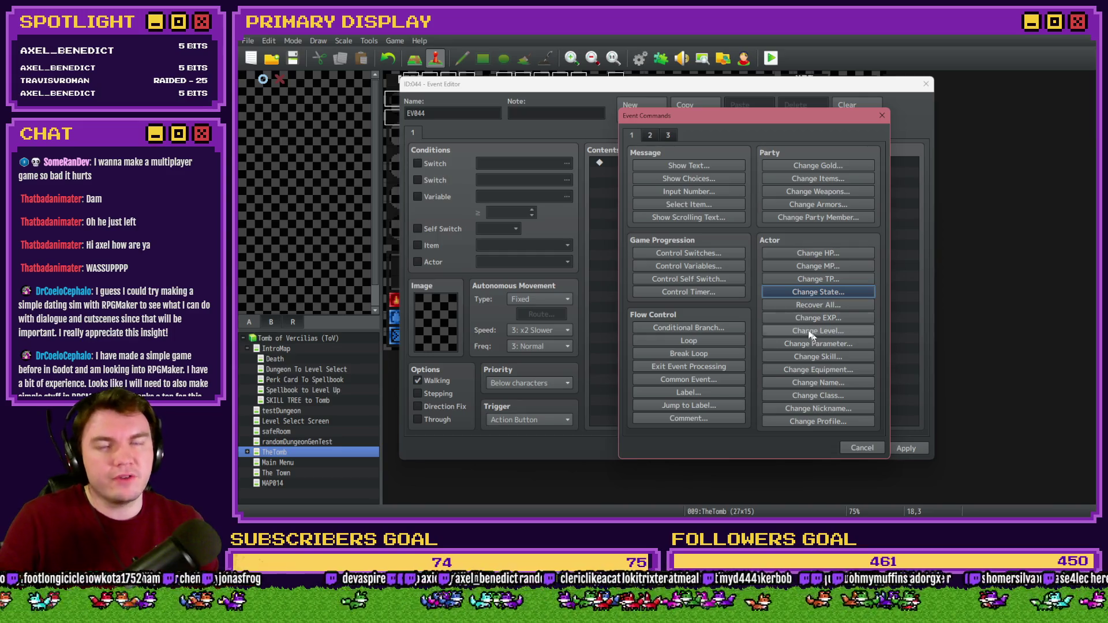
- Browse the command pages, open and cancel Common Event, then cancel Event Commands
{"action": "left_click", "coordinate": [650, 134]}
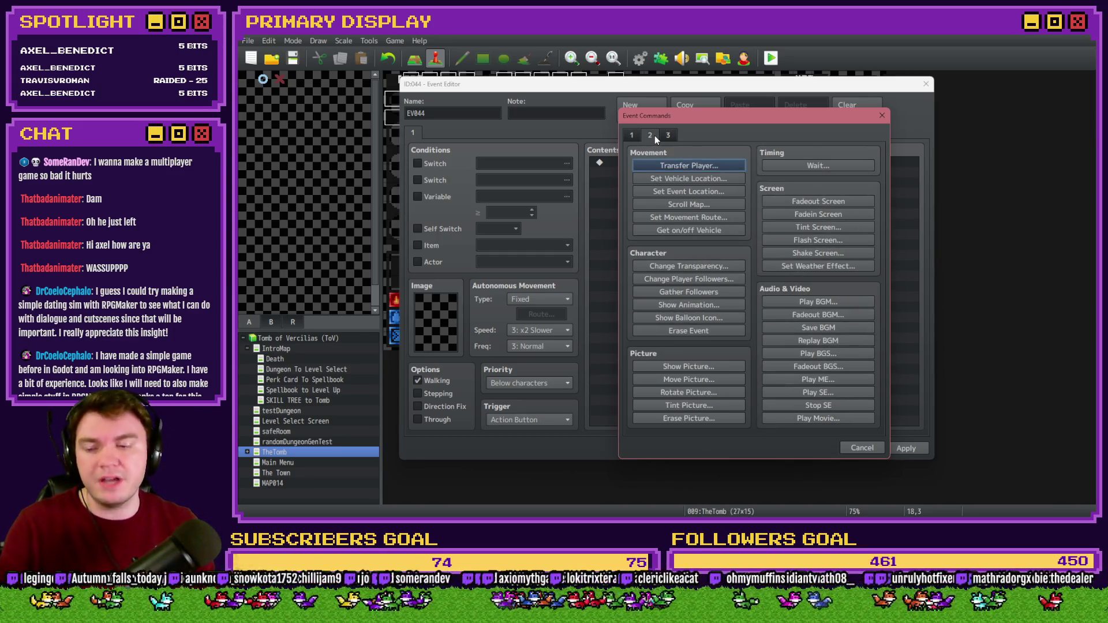
{"action": "left_click", "coordinate": [668, 135]}
{"action": "left_click", "coordinate": [650, 136]}
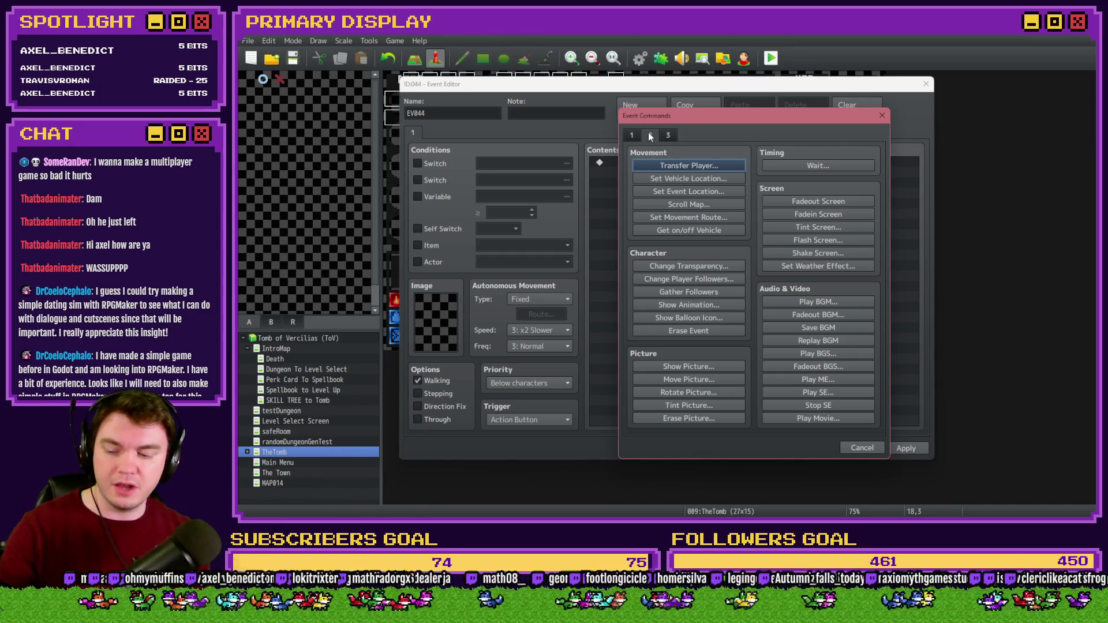
{"action": "left_click", "coordinate": [631, 136]}
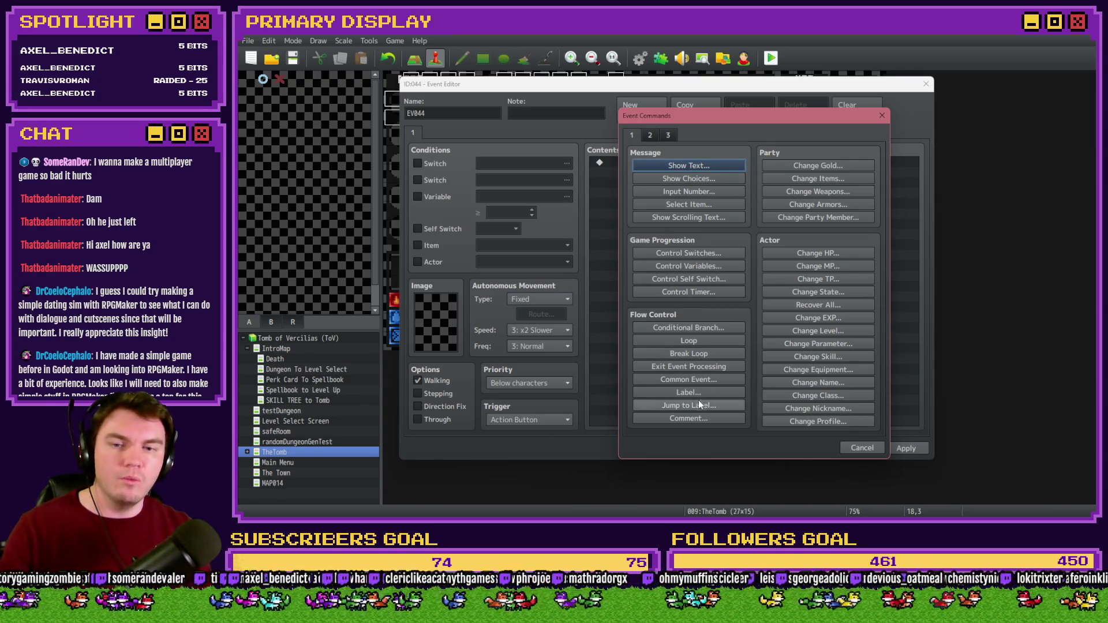
{"action": "left_click", "coordinate": [705, 381]}
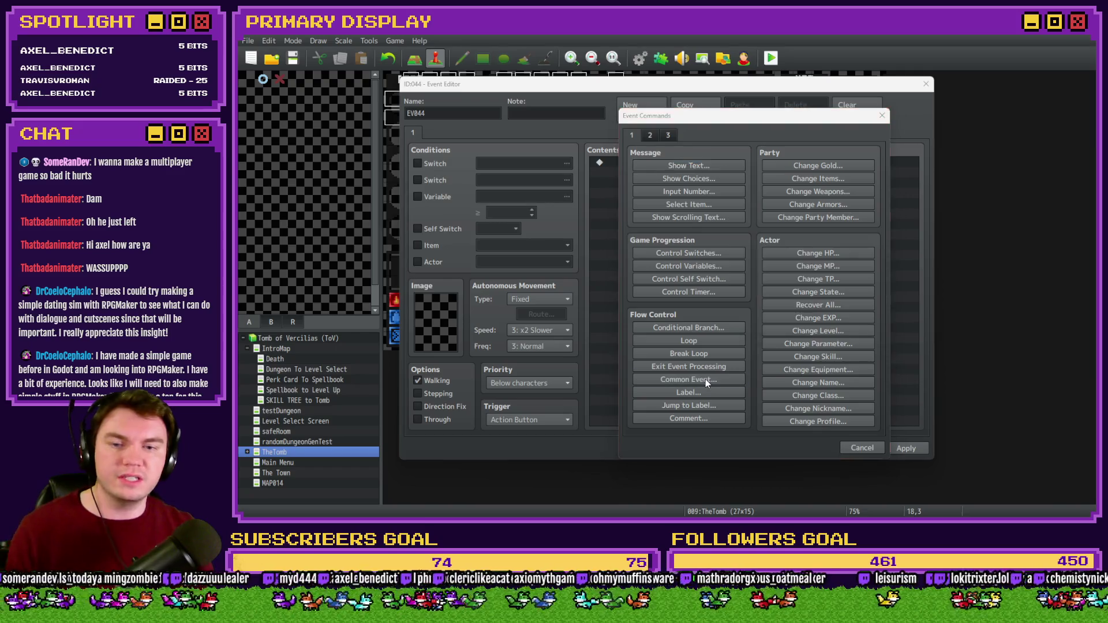
{"action": "left_click", "coordinate": [767, 304]}
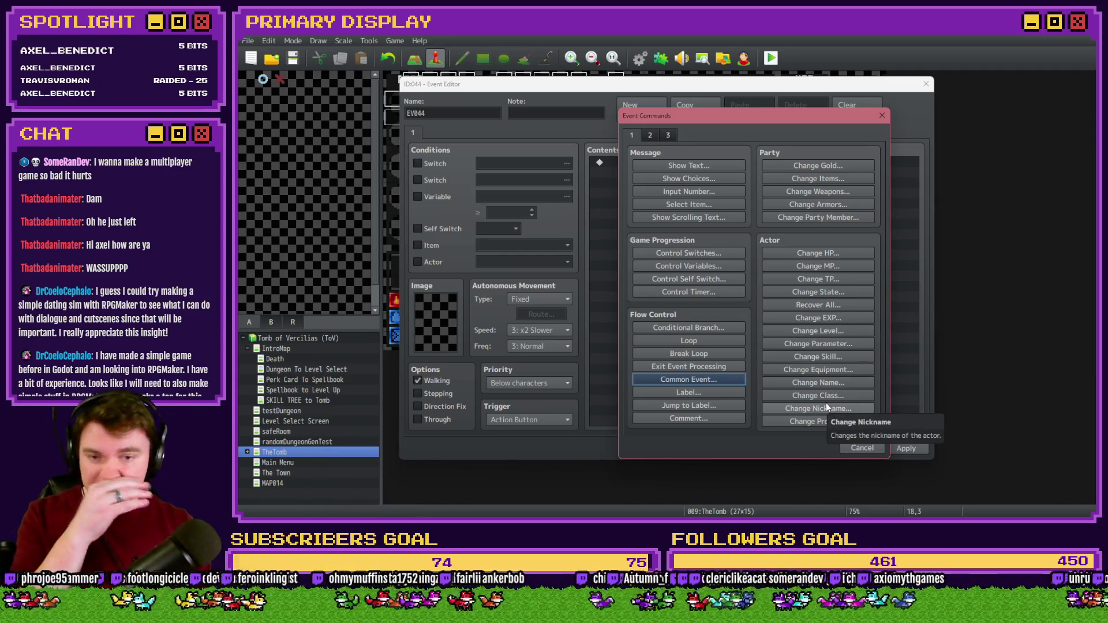
{"action": "left_click", "coordinate": [862, 448]}
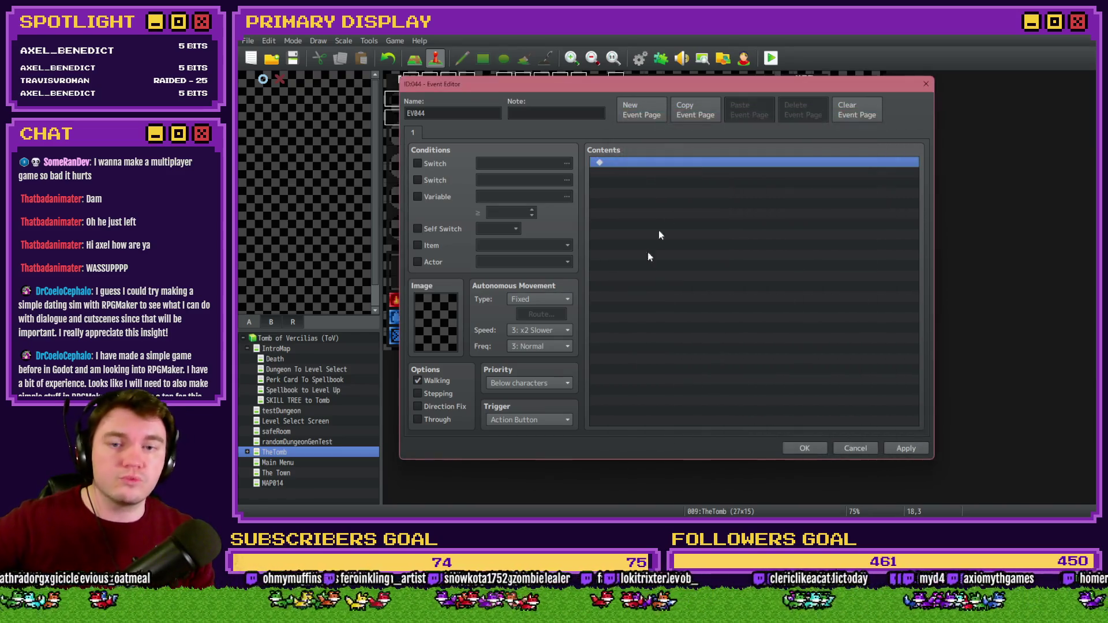
- Confirm the empty event, move it to tile 17,5, playtest, and pick Nick's Hat of Divine Wisdom
{"action": "left_click", "coordinate": [848, 447]}
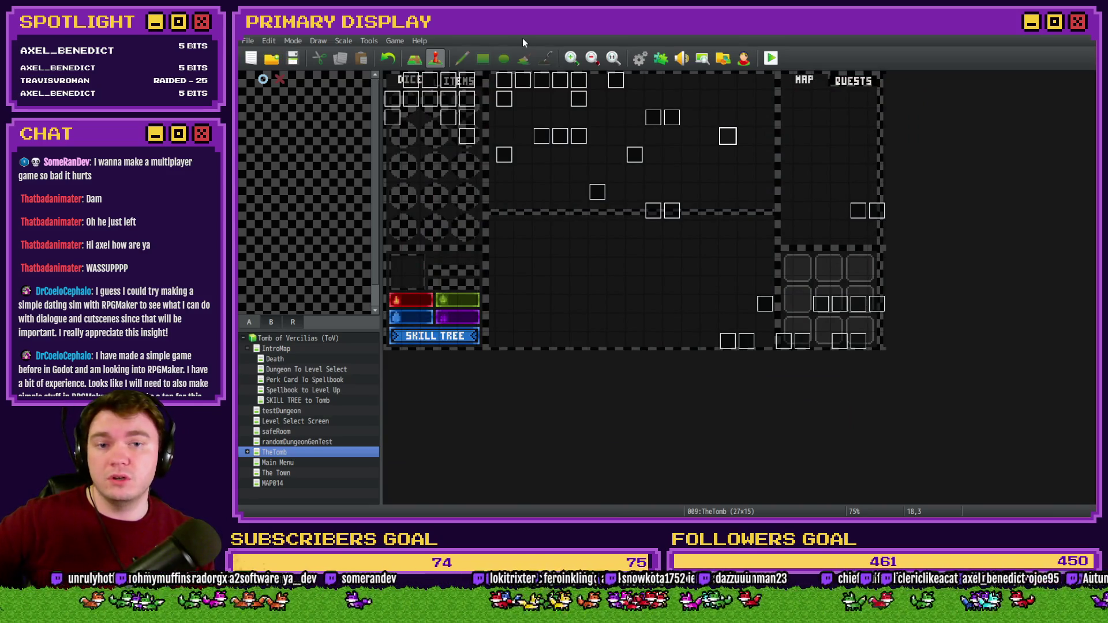
{"action": "left_click_drag", "start_coordinate": [721, 143], "coordinate": [702, 180]}
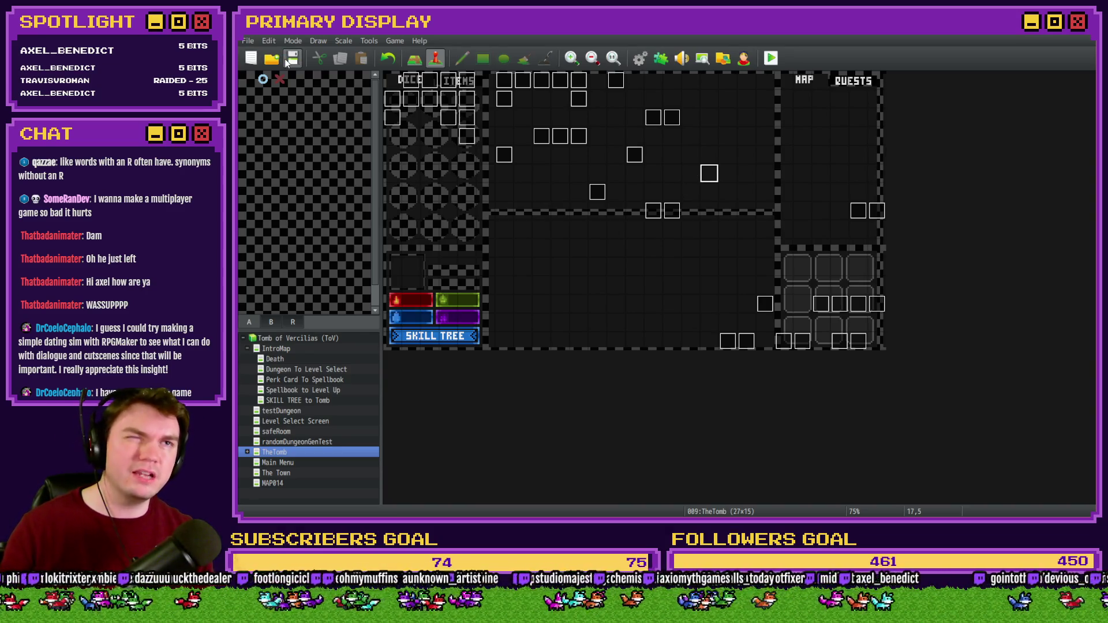
{"action": "left_click", "coordinate": [772, 58]}
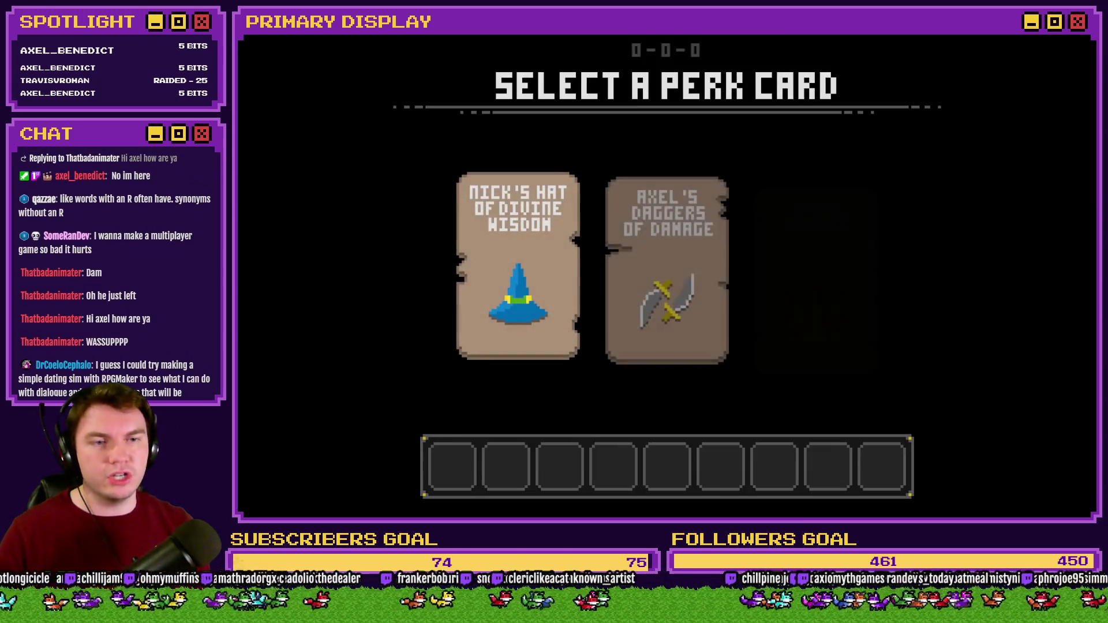
{"action": "left_click", "coordinate": [545, 205]}
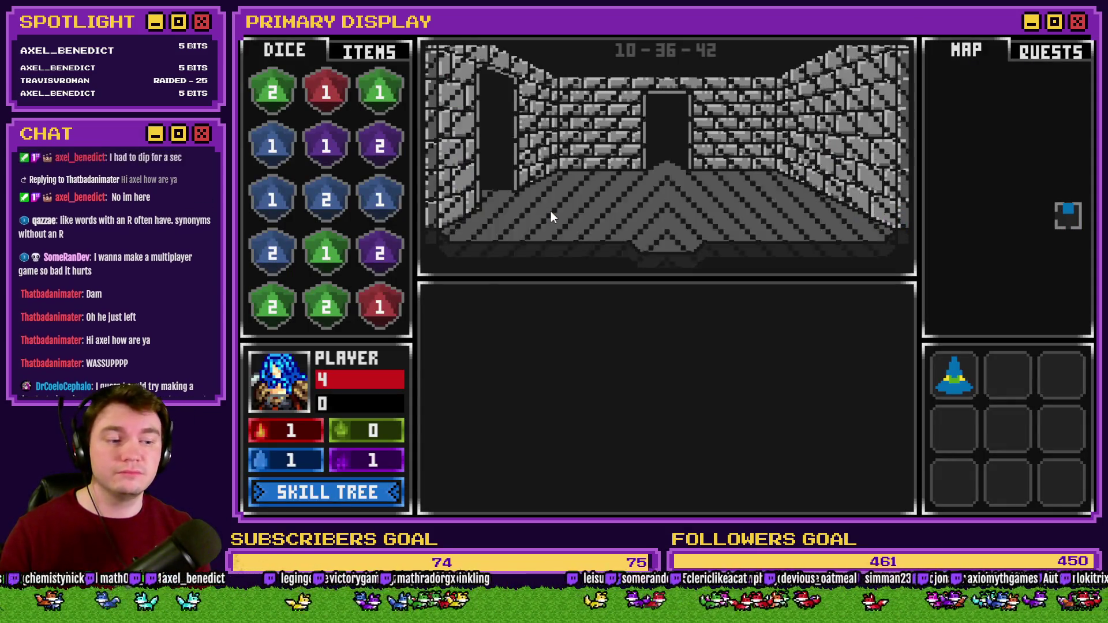
- Step forward in the dungeon into the skull enemy to start the blackjack battle
{"action": "key", "text": "w"}
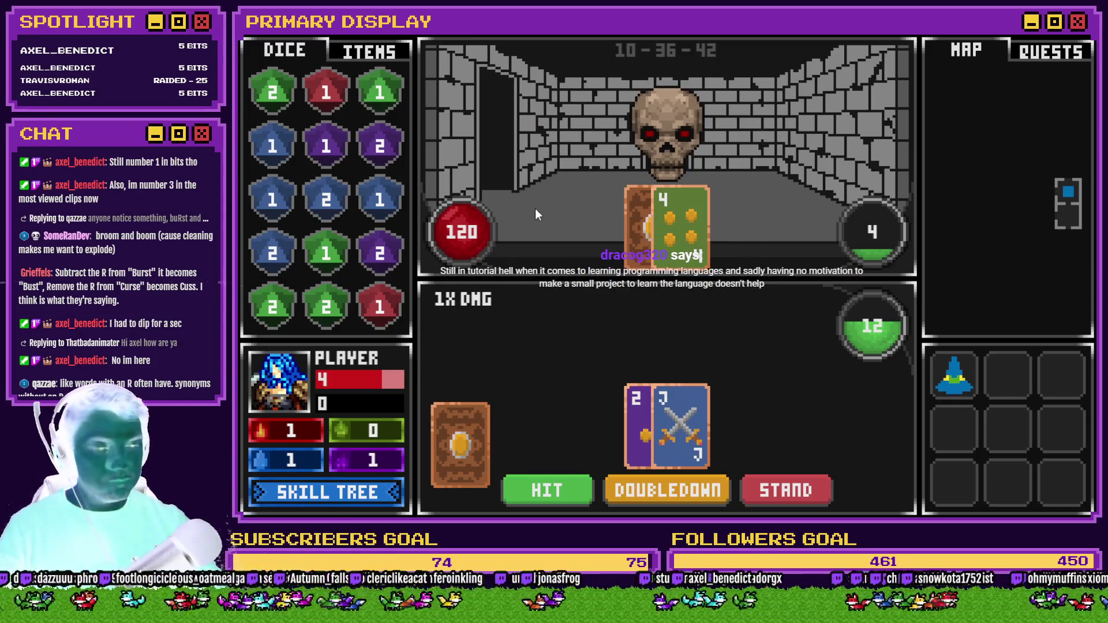
- Hit three times to reach 16 and stand, stand on the next hand, then double down
{"action": "left_click", "coordinate": [546, 497]}
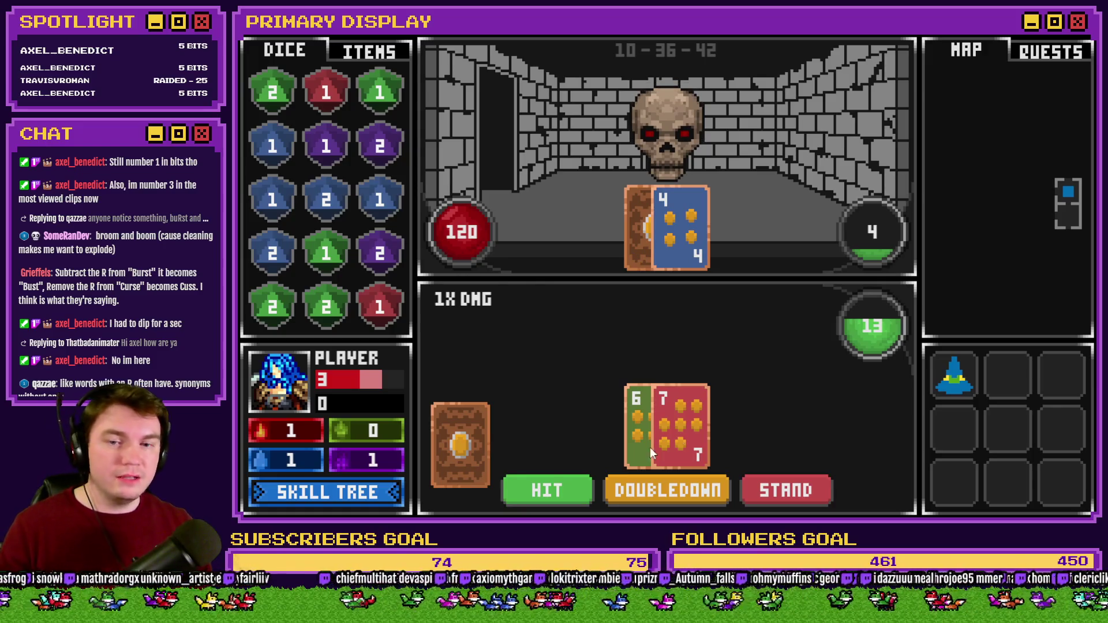
{"action": "left_click", "coordinate": [556, 481]}
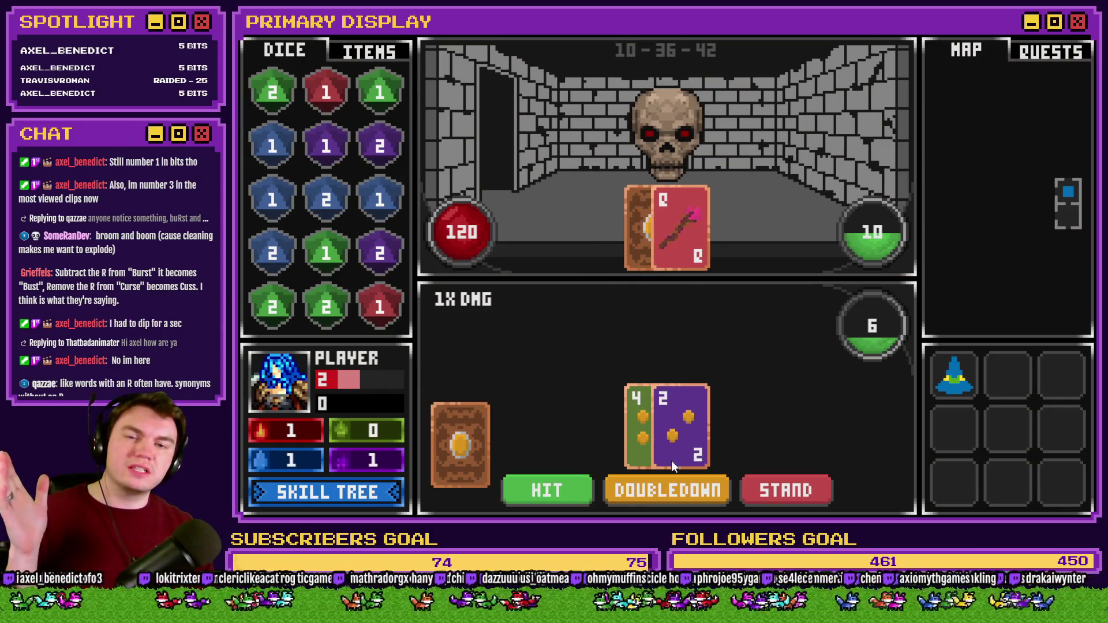
{"action": "left_click", "coordinate": [566, 485]}
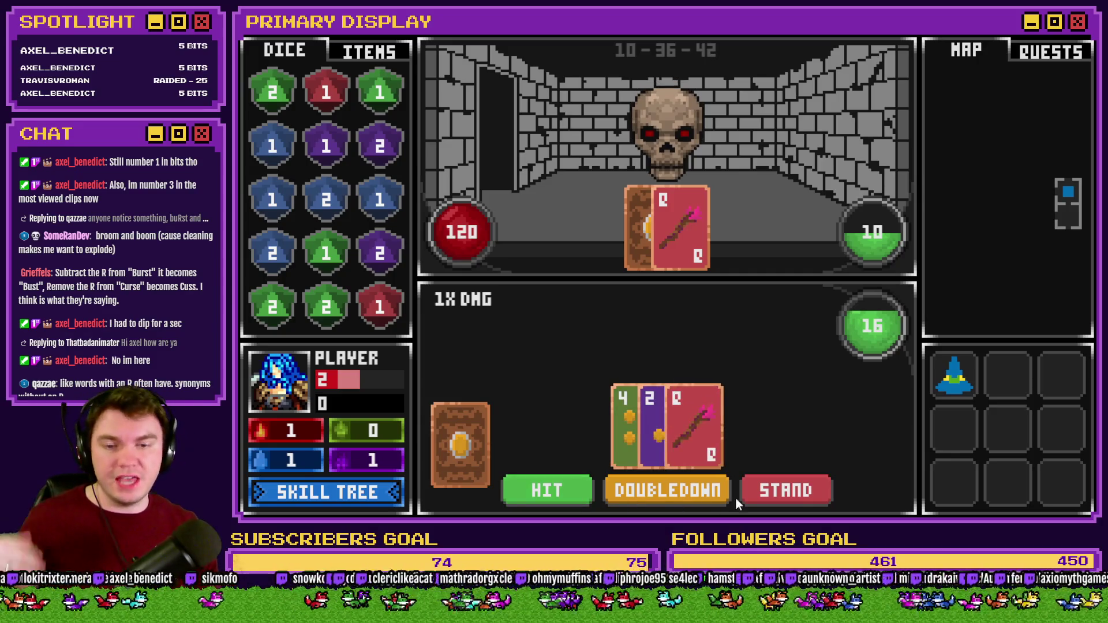
{"action": "left_click", "coordinate": [794, 502]}
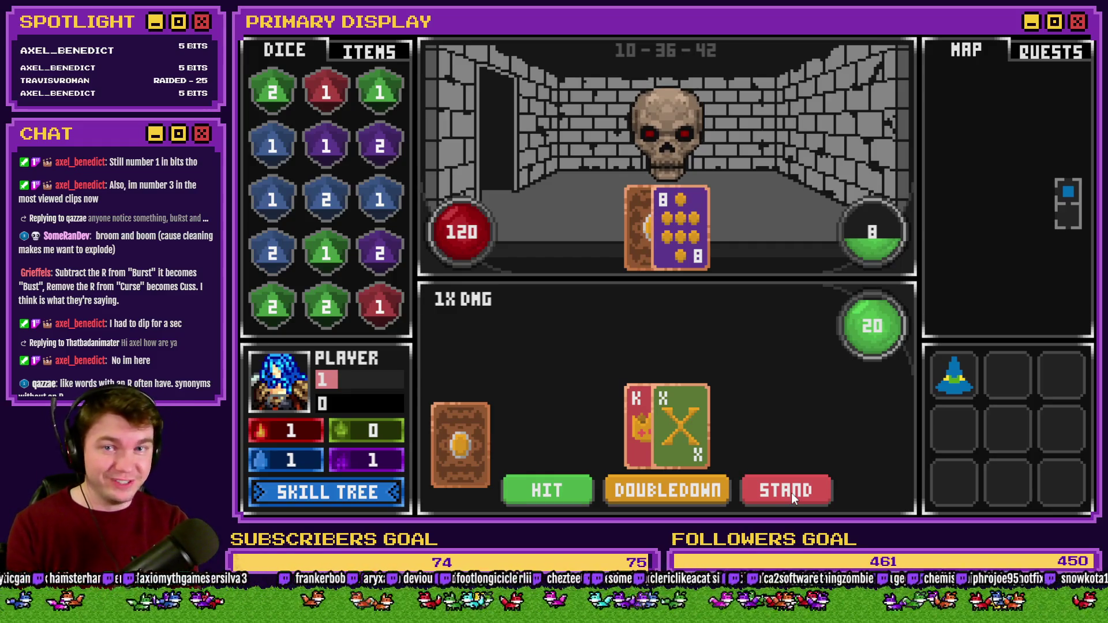
{"action": "left_click", "coordinate": [766, 491]}
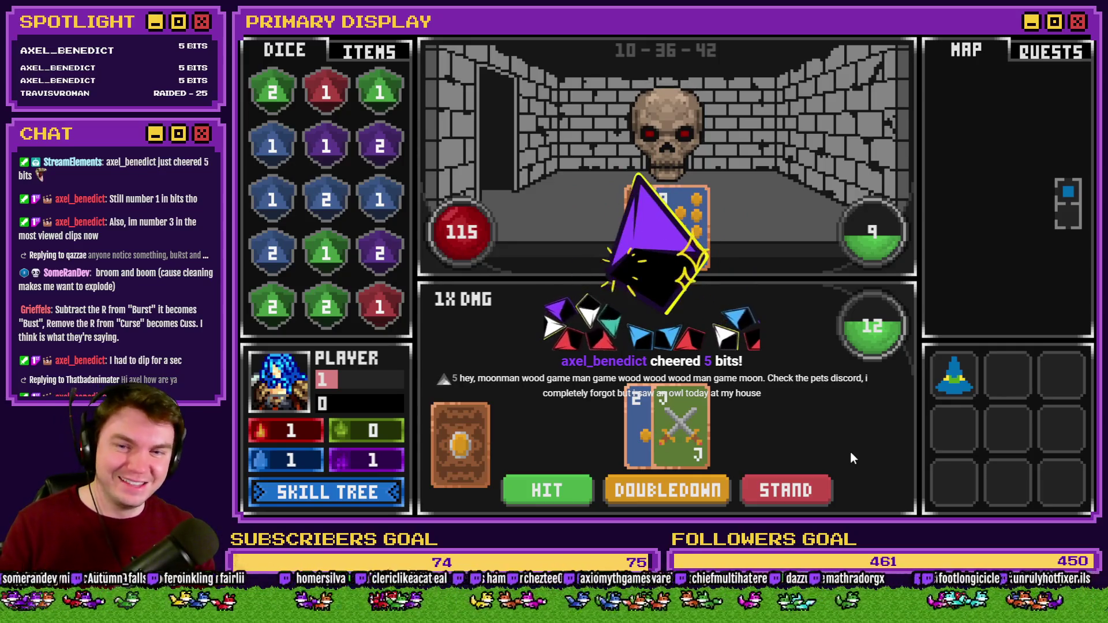
{"action": "left_click", "coordinate": [673, 495]}
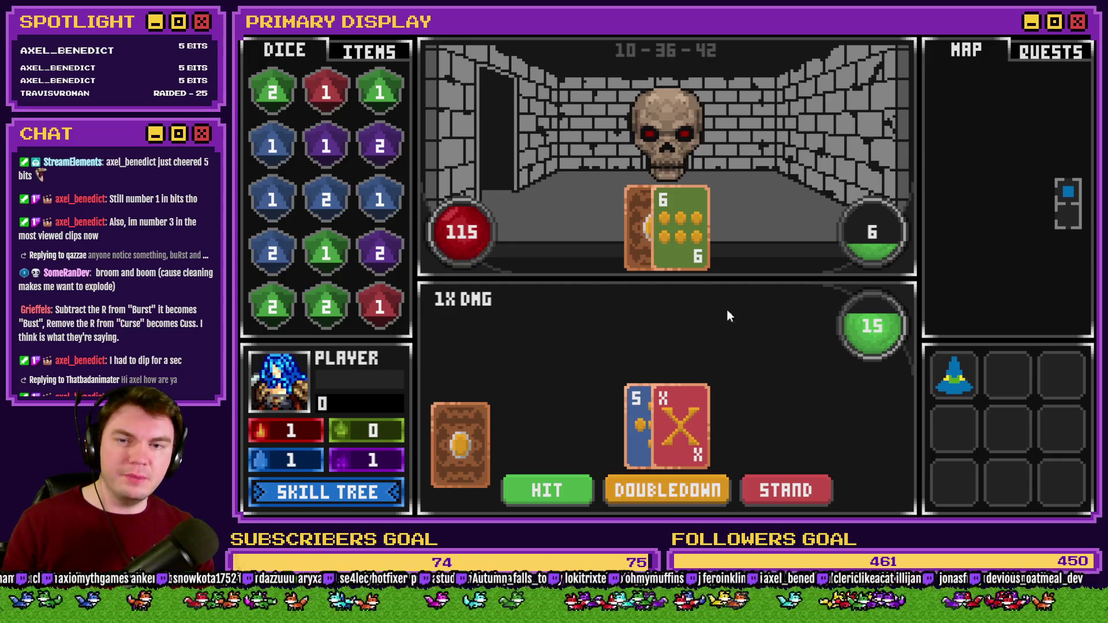
- Stand, hit to 19 and stand, double down, stand again, then bet ODDS on the dice roll
{"action": "left_click", "coordinate": [772, 493]}
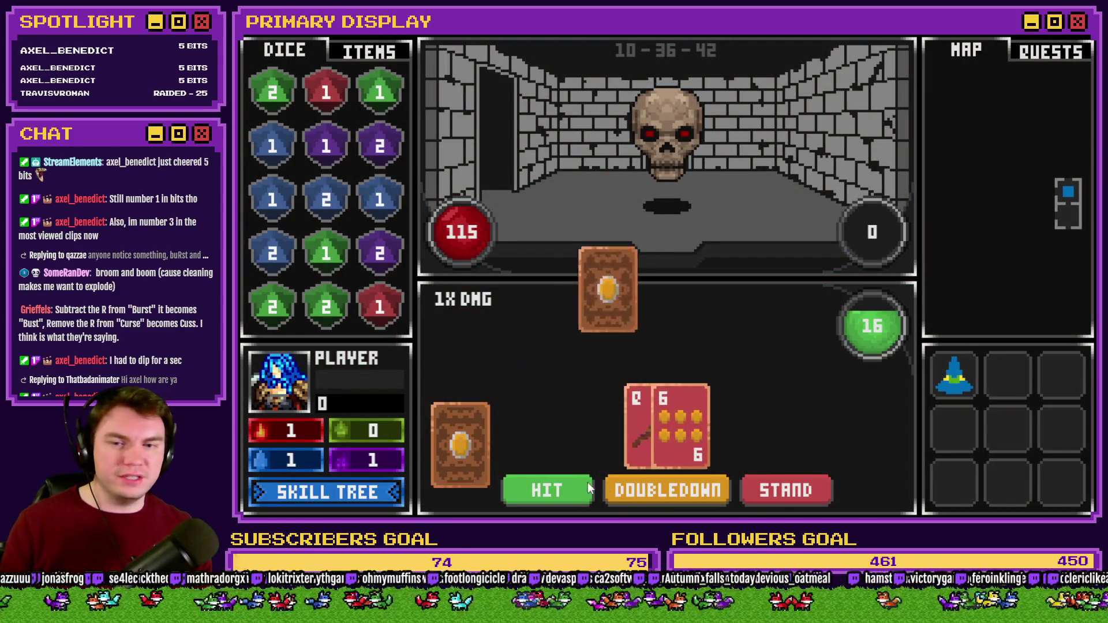
{"action": "left_click", "coordinate": [549, 484]}
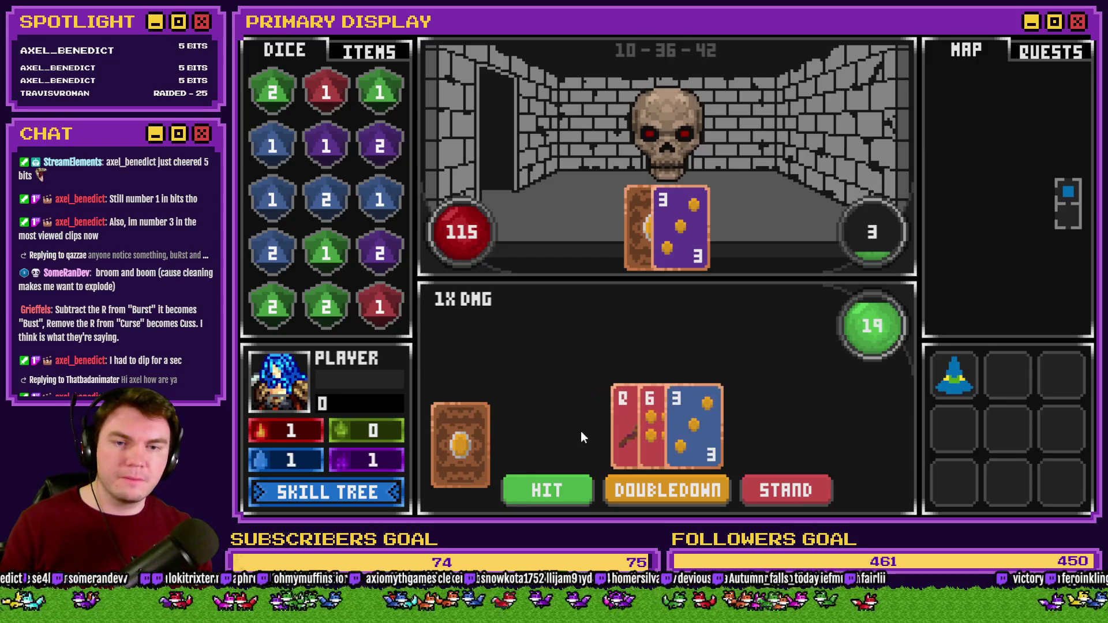
{"action": "left_click", "coordinate": [794, 490]}
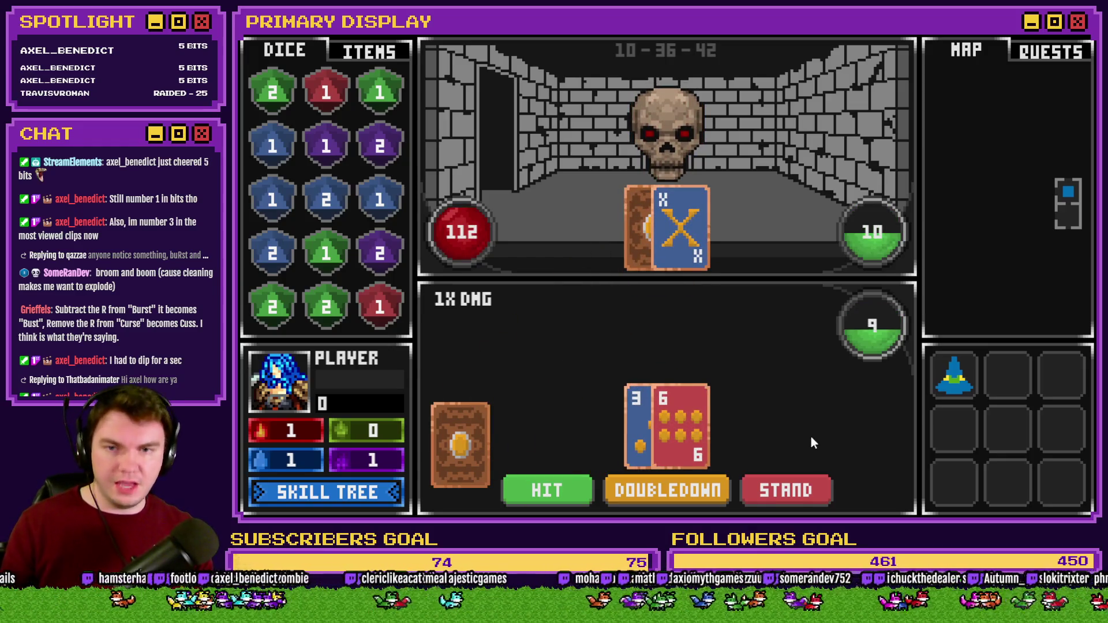
{"action": "left_click", "coordinate": [708, 491]}
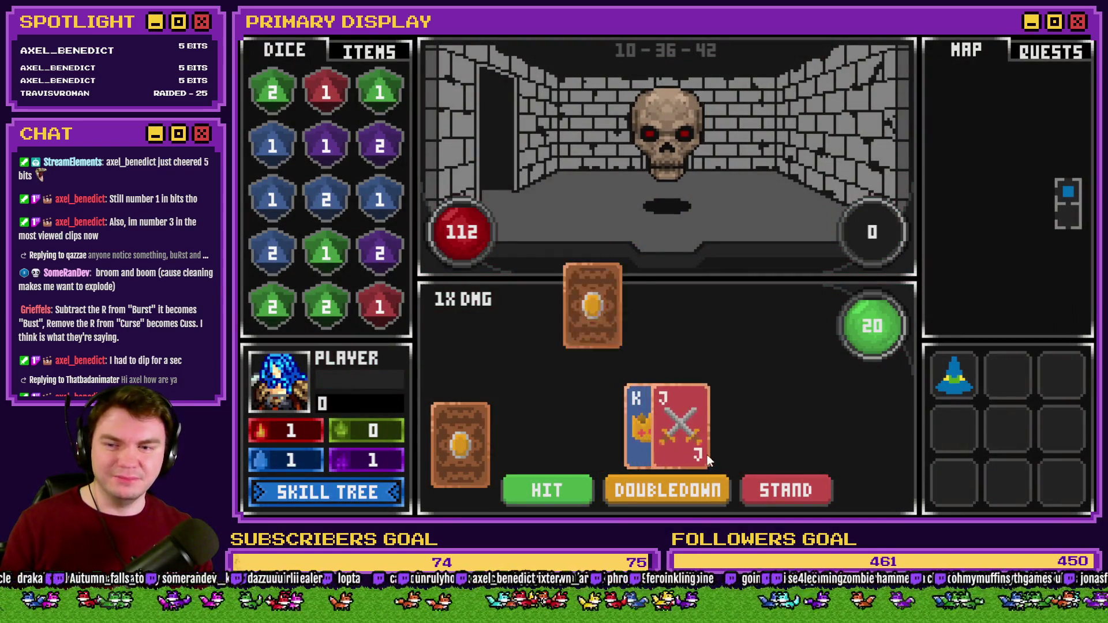
{"action": "left_click", "coordinate": [773, 487]}
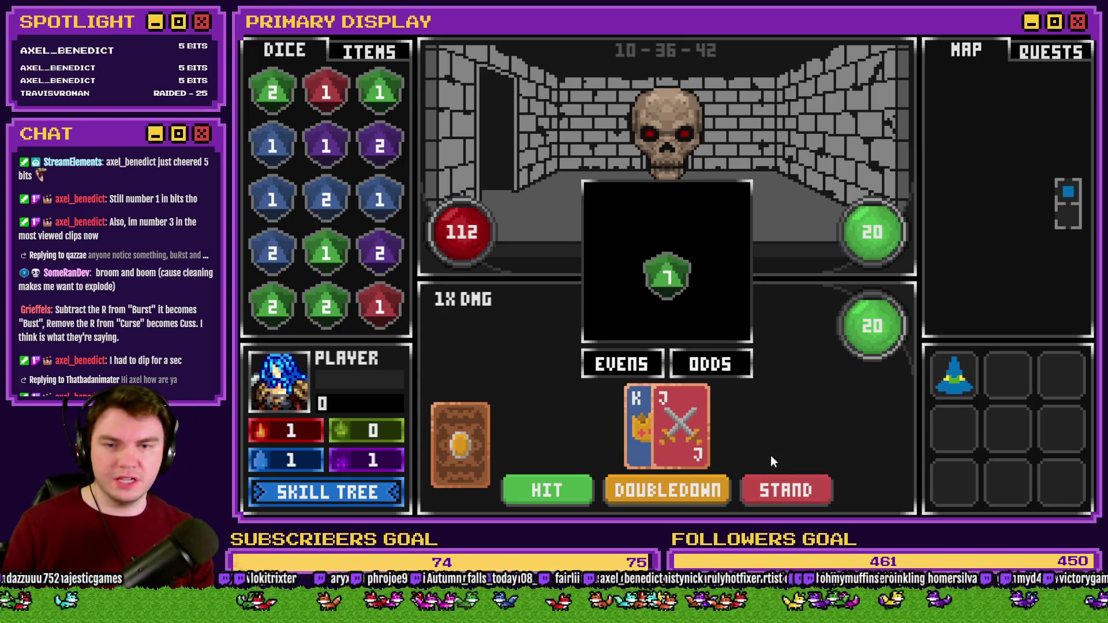
{"action": "left_click", "coordinate": [707, 361]}
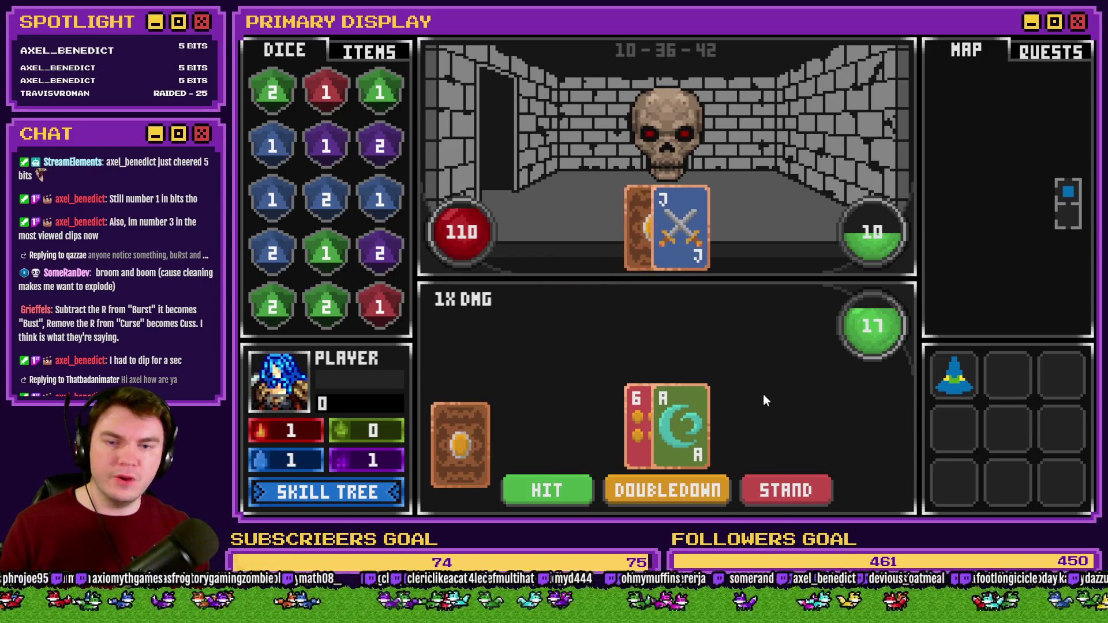
- Double down on three consecutive hands against the skull, then stand on the next
{"action": "left_click", "coordinate": [648, 490]}
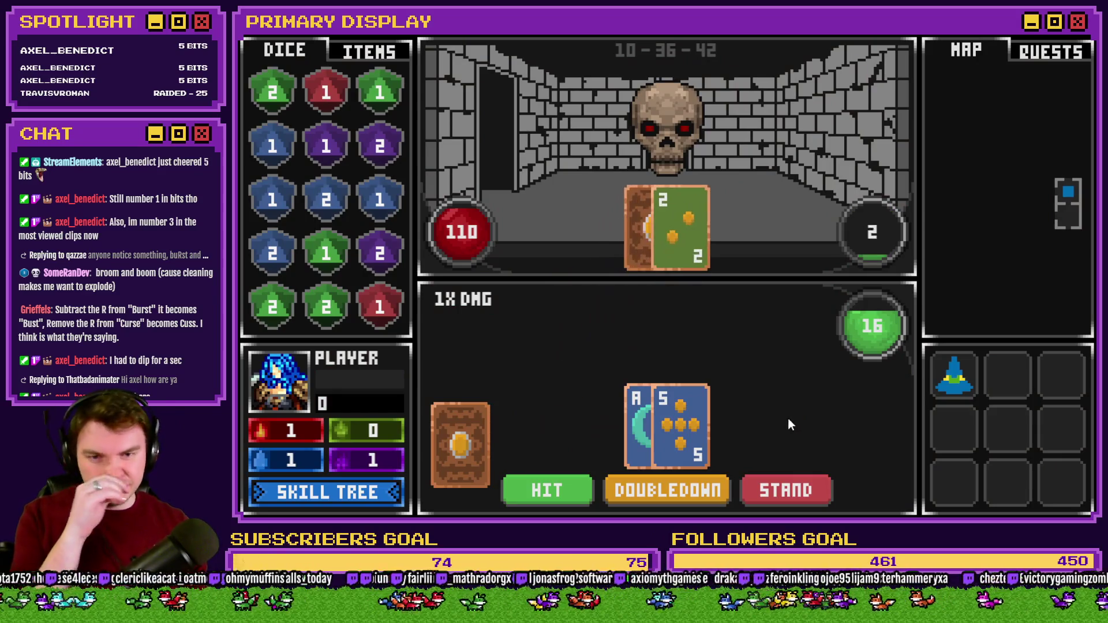
{"action": "left_click", "coordinate": [708, 490]}
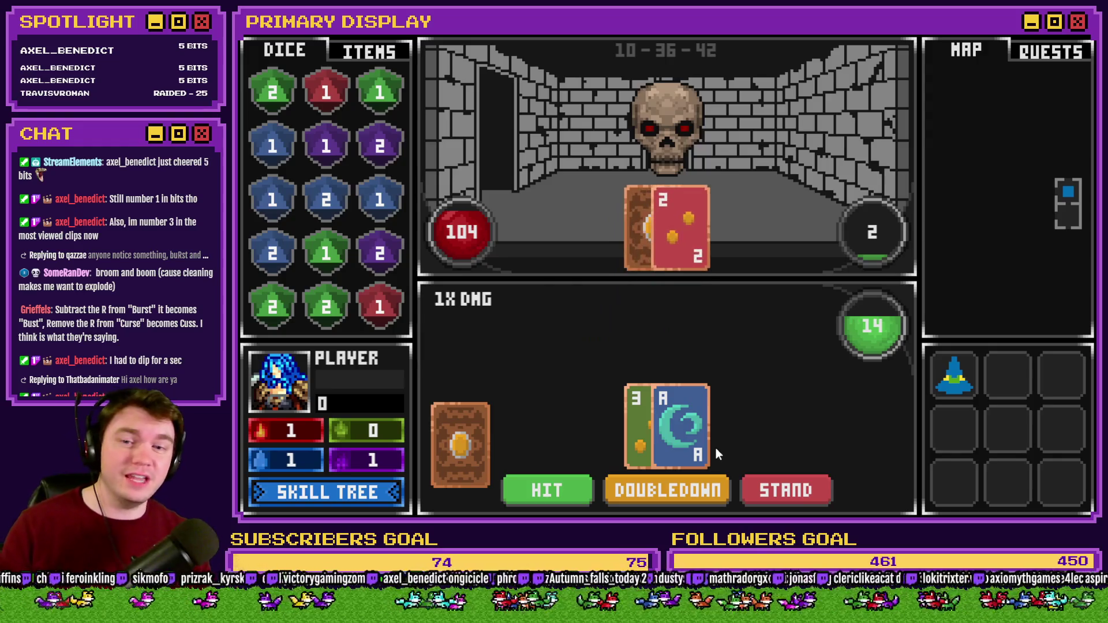
{"action": "left_click", "coordinate": [690, 492]}
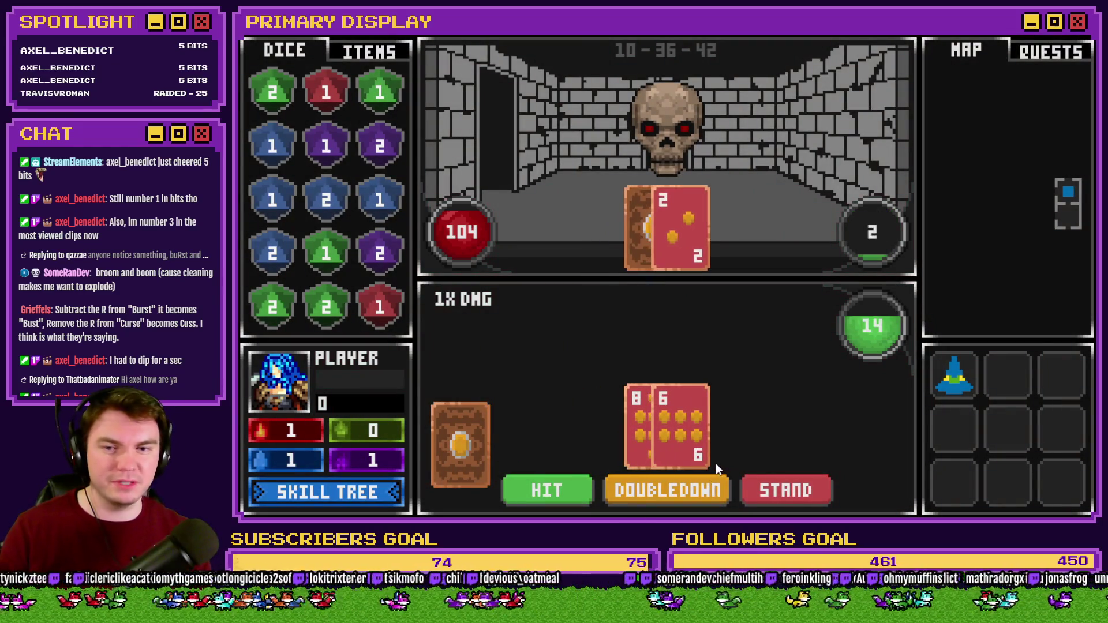
{"action": "left_click", "coordinate": [794, 483]}
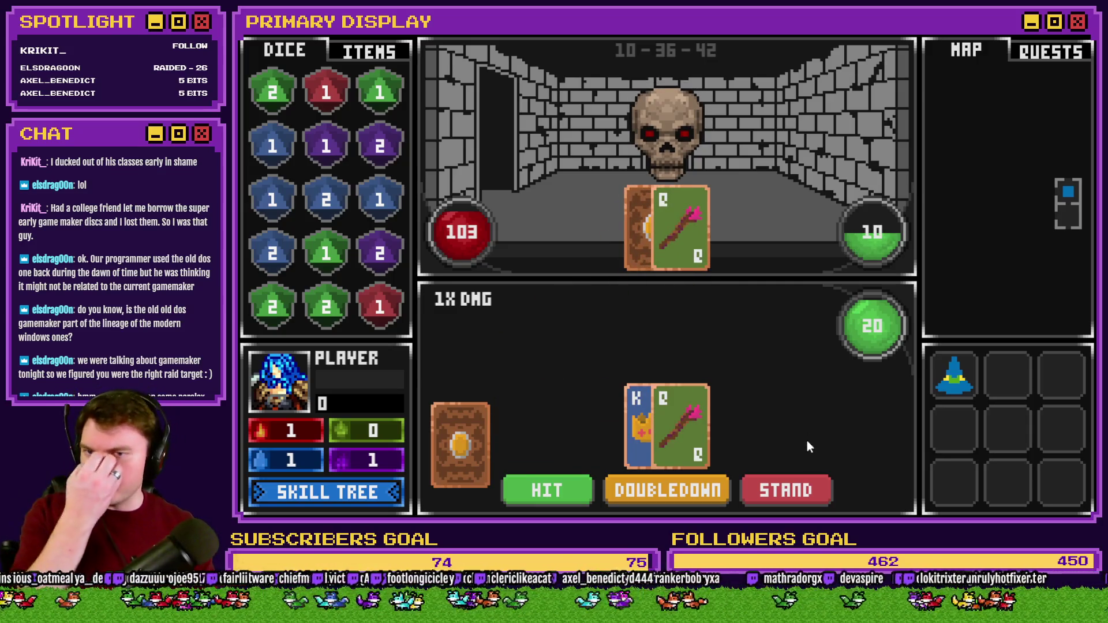
- Stand on 20 so the skull reveals its cards
{"action": "left_click", "coordinate": [790, 487]}
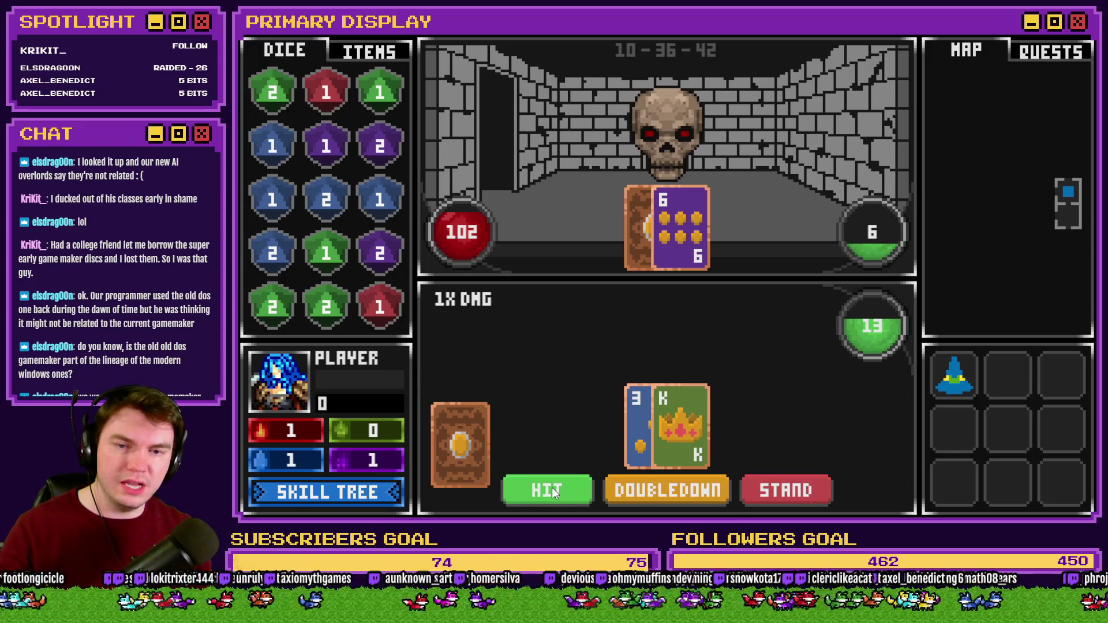
- Double down on 13, stand on 18, then double down on 13 again, bringing the skull to 100 HP
{"action": "left_click", "coordinate": [680, 493]}
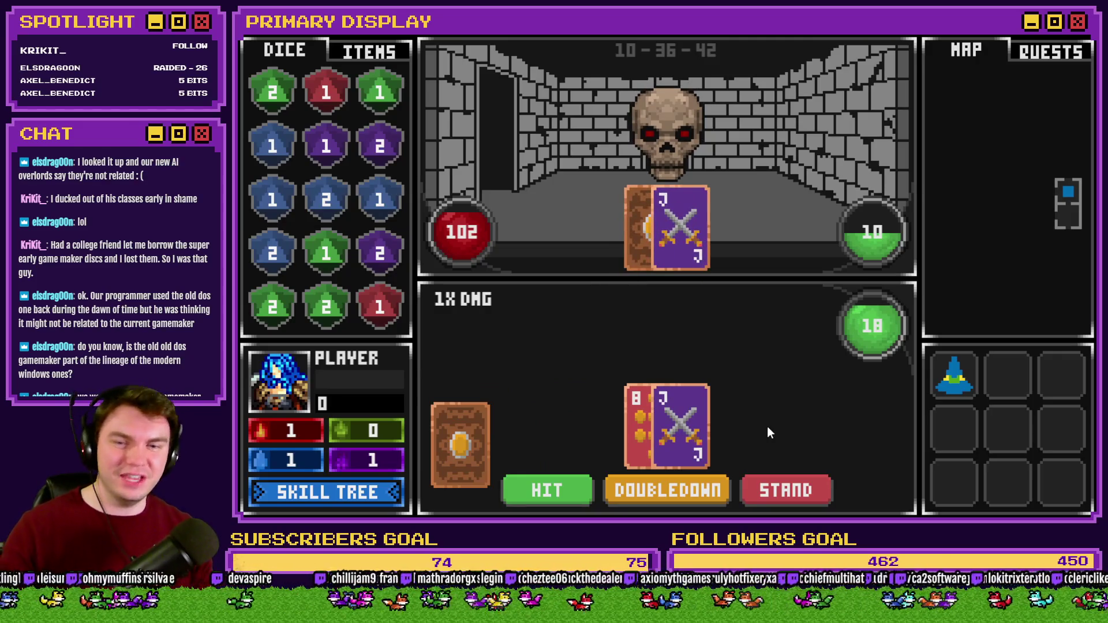
{"action": "left_click", "coordinate": [813, 497]}
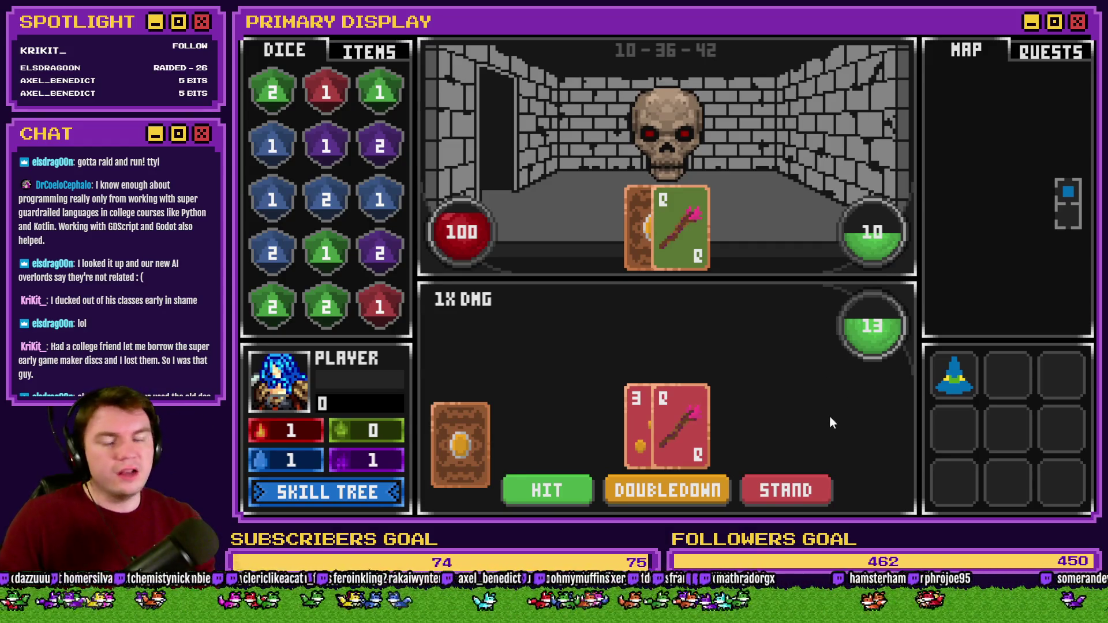
{"action": "left_click", "coordinate": [669, 487]}
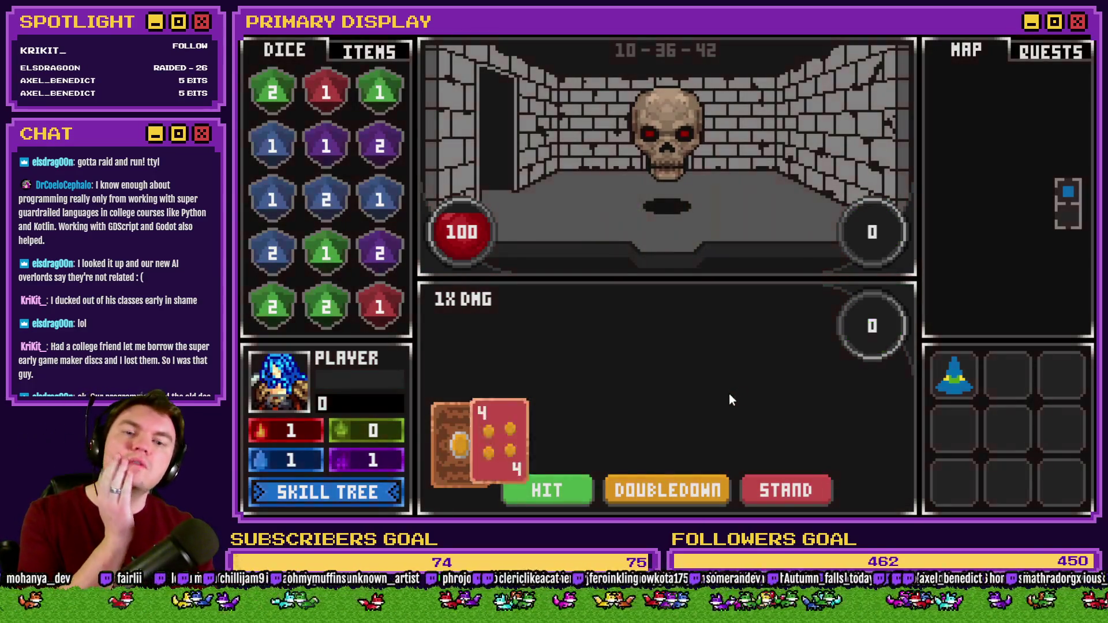
- Double down twice on 13, then hit to draw the Q, raising the hand from 10 to 20
{"action": "left_click", "coordinate": [680, 479]}
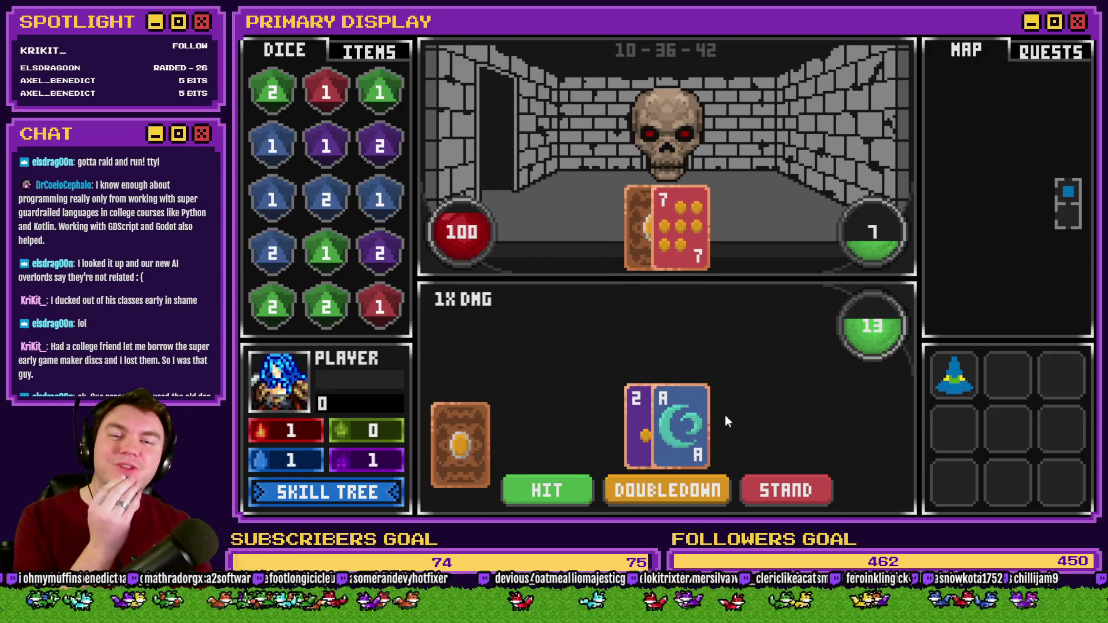
{"action": "left_click", "coordinate": [696, 491]}
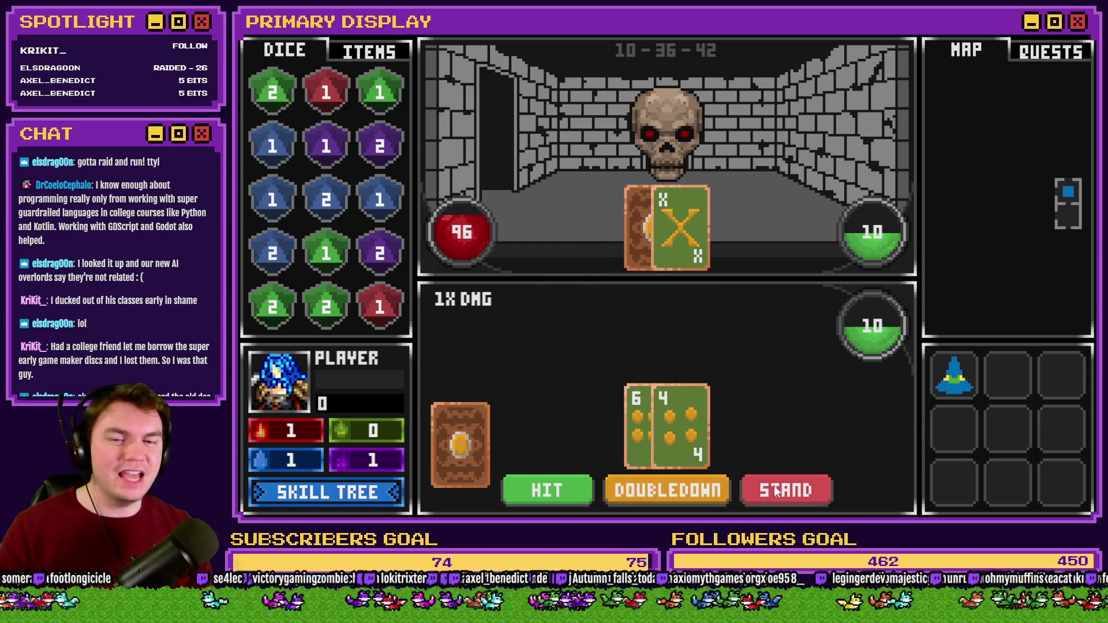
{"action": "left_click", "coordinate": [557, 487]}
- Stand, bet EVENS on the dice roll, double down twice, then stand to reveal the dealer's cards
{"action": "left_click", "coordinate": [779, 491]}
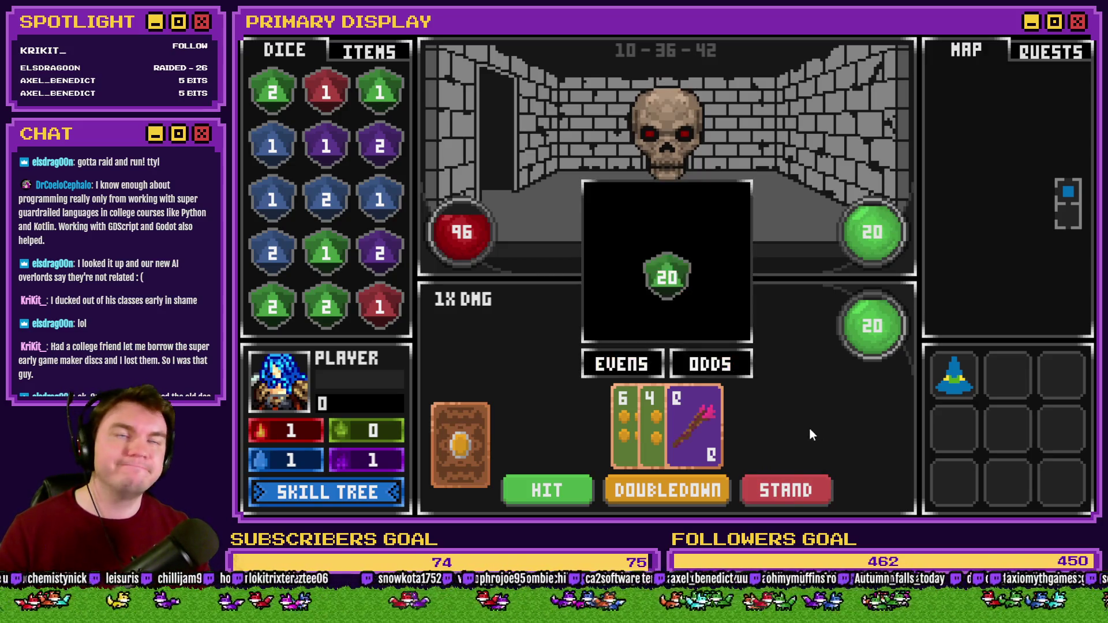
{"action": "left_click", "coordinate": [648, 362]}
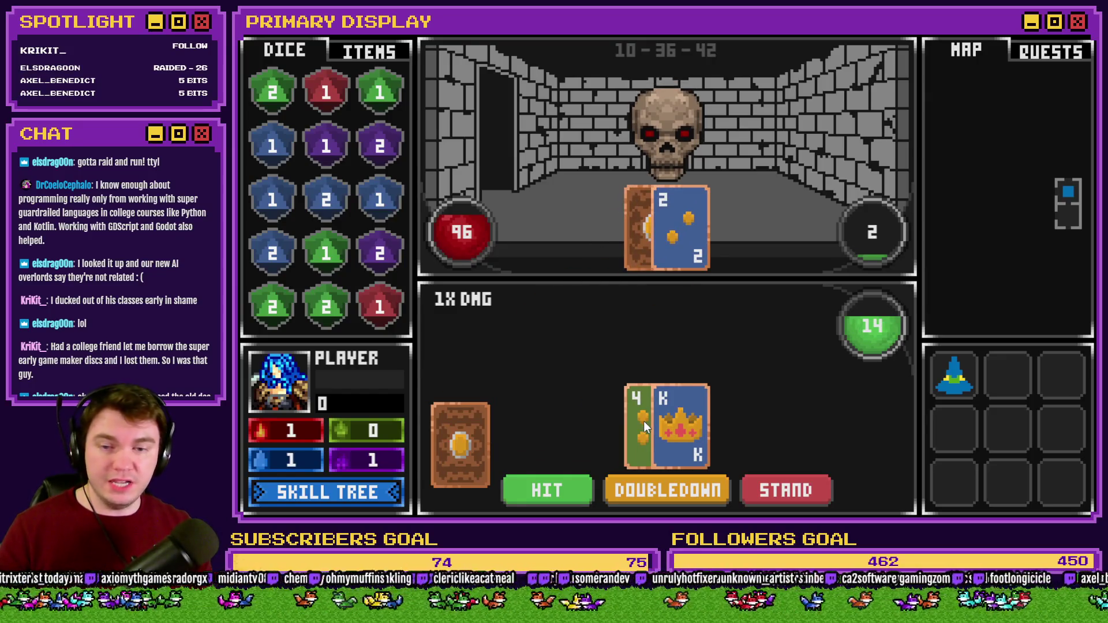
{"action": "left_click", "coordinate": [674, 498]}
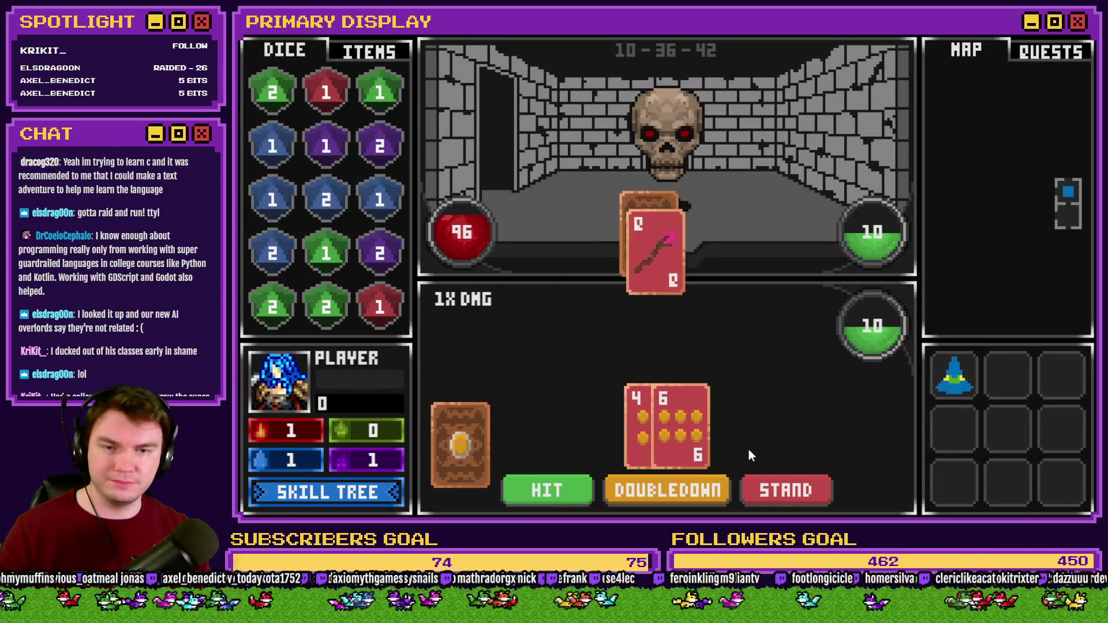
{"action": "left_click", "coordinate": [695, 493]}
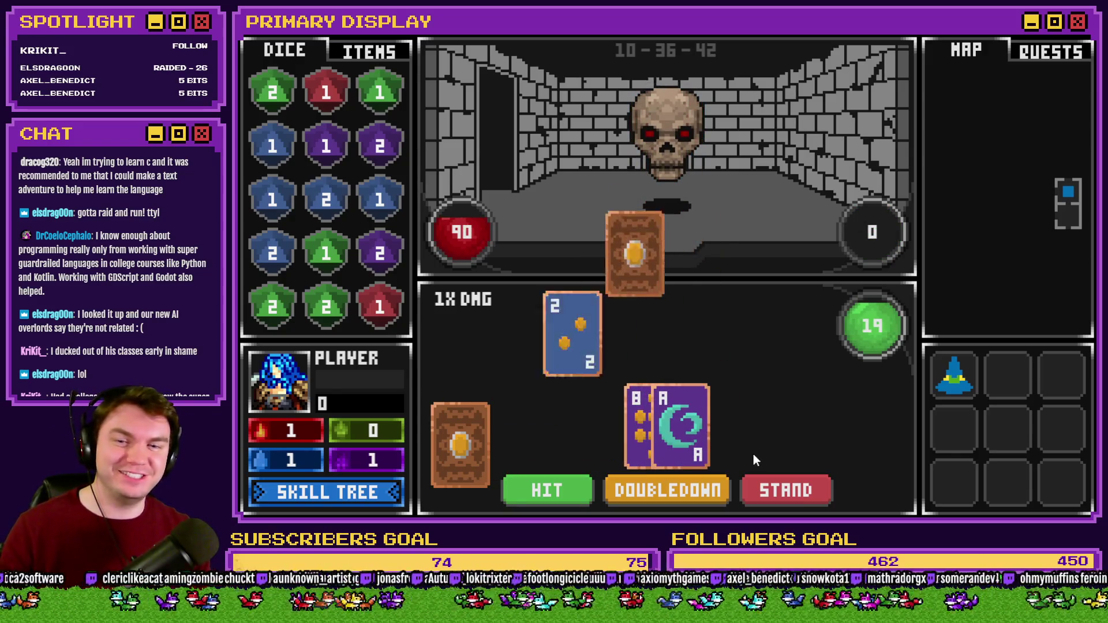
{"action": "left_click", "coordinate": [775, 480]}
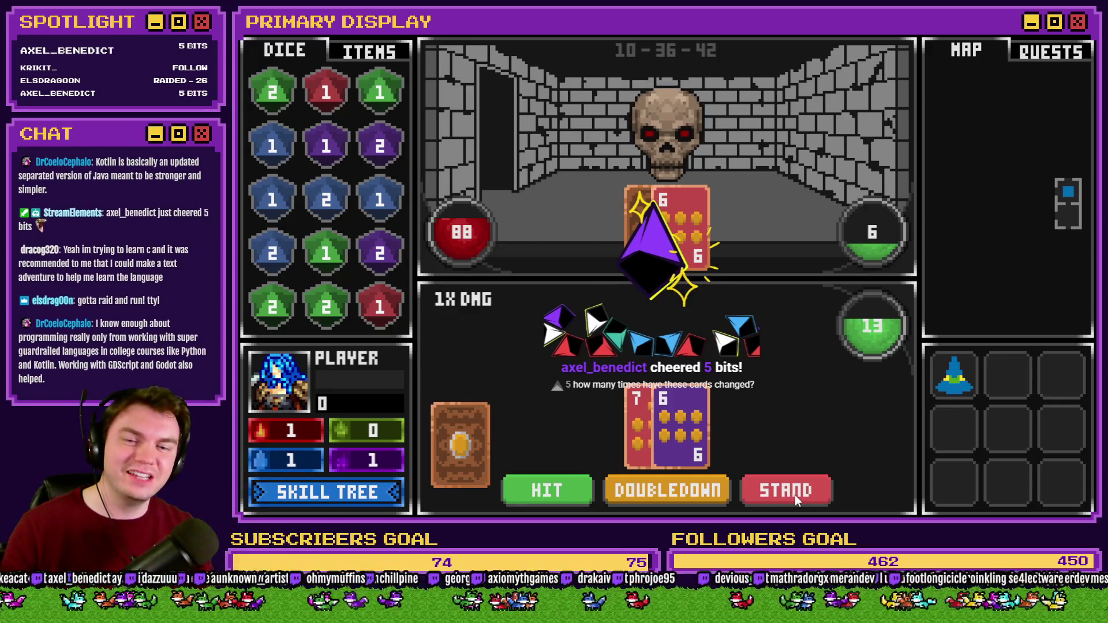
{"action": "left_click", "coordinate": [798, 489]}
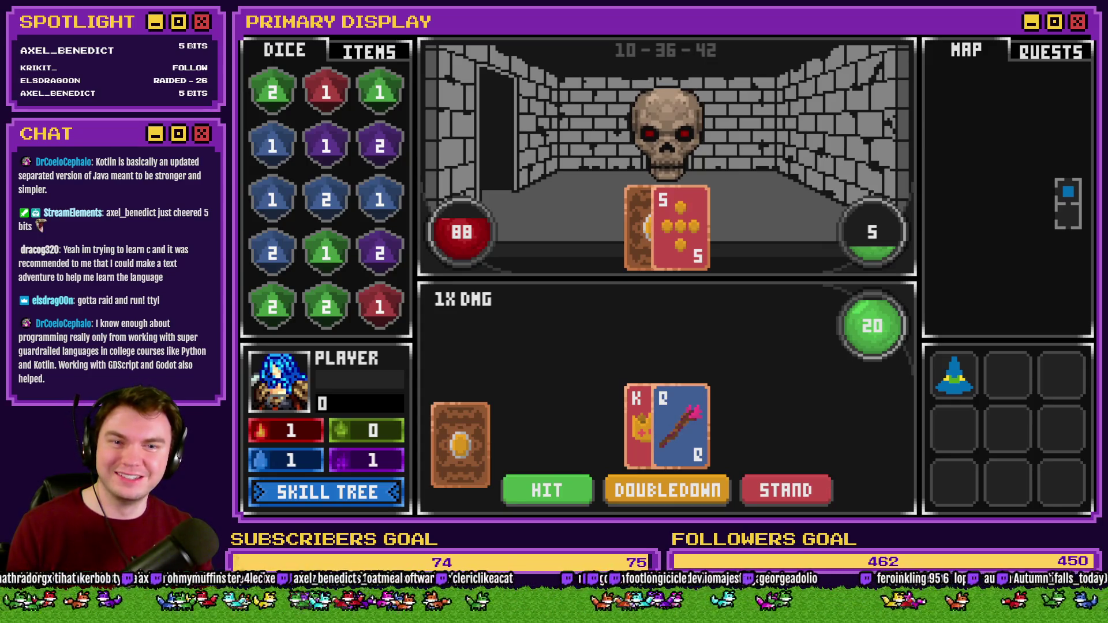
- Close the playtest game window
{"action": "left_click", "coordinate": [1084, 39]}
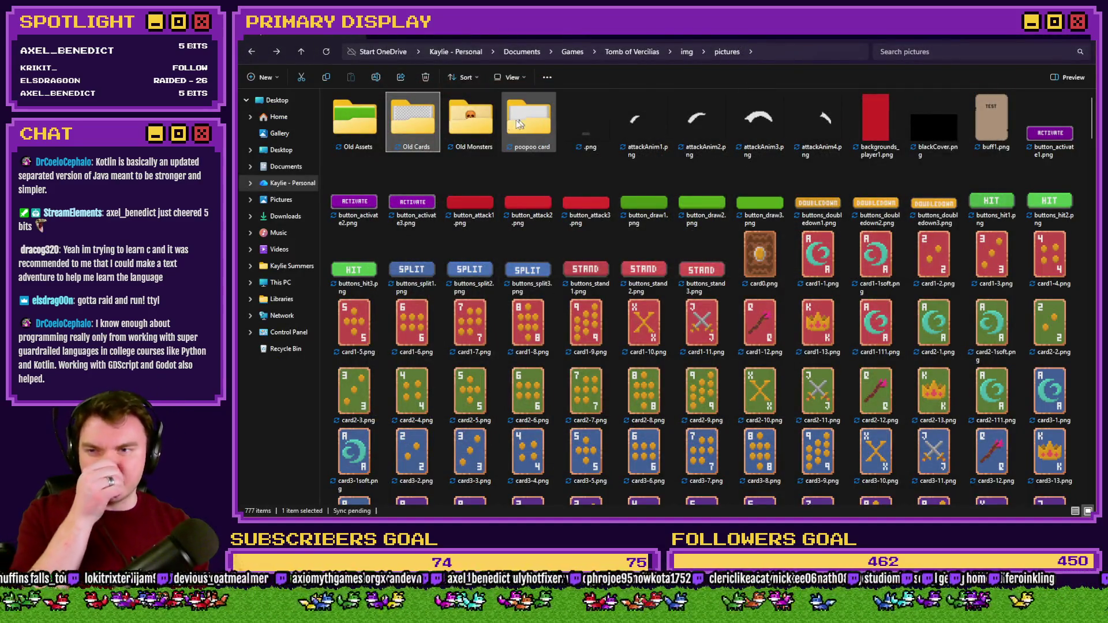
- Open Old Assets > New and view obelisk3-1.png full size
{"action": "double_click", "coordinate": [356, 122]}
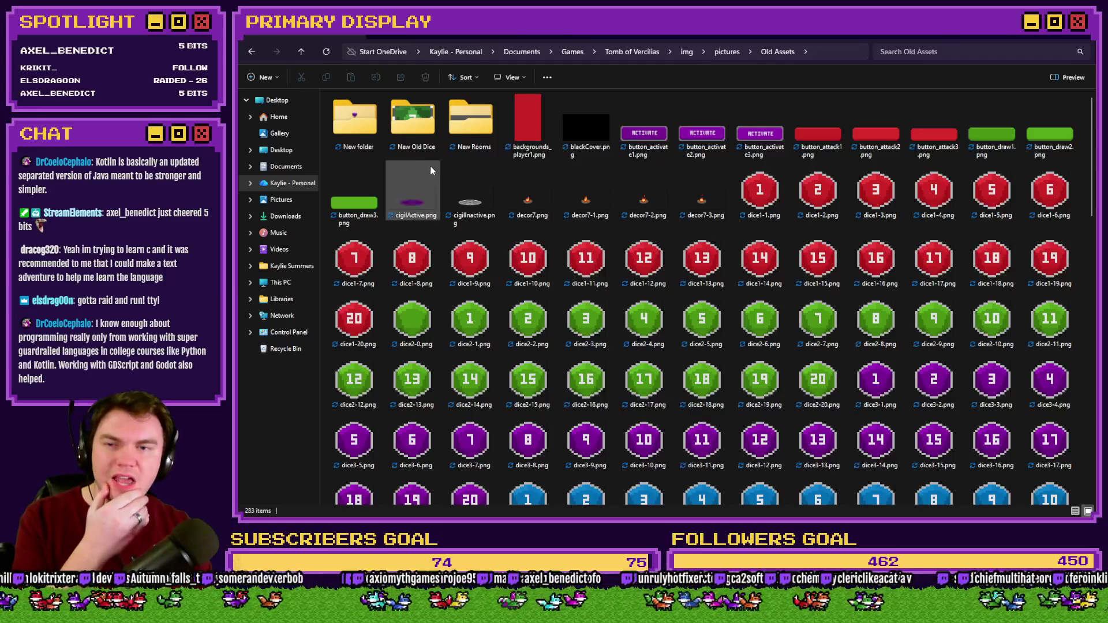
{"action": "double_click", "coordinate": [358, 129]}
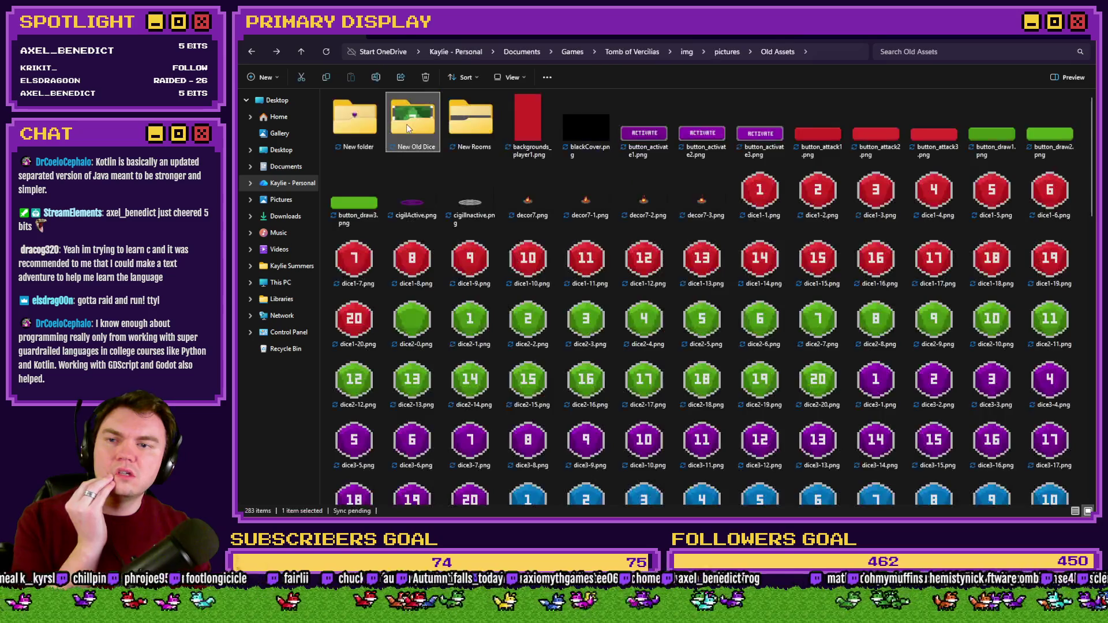
{"action": "left_click", "coordinate": [353, 124]}
{"action": "double_click", "coordinate": [354, 125]}
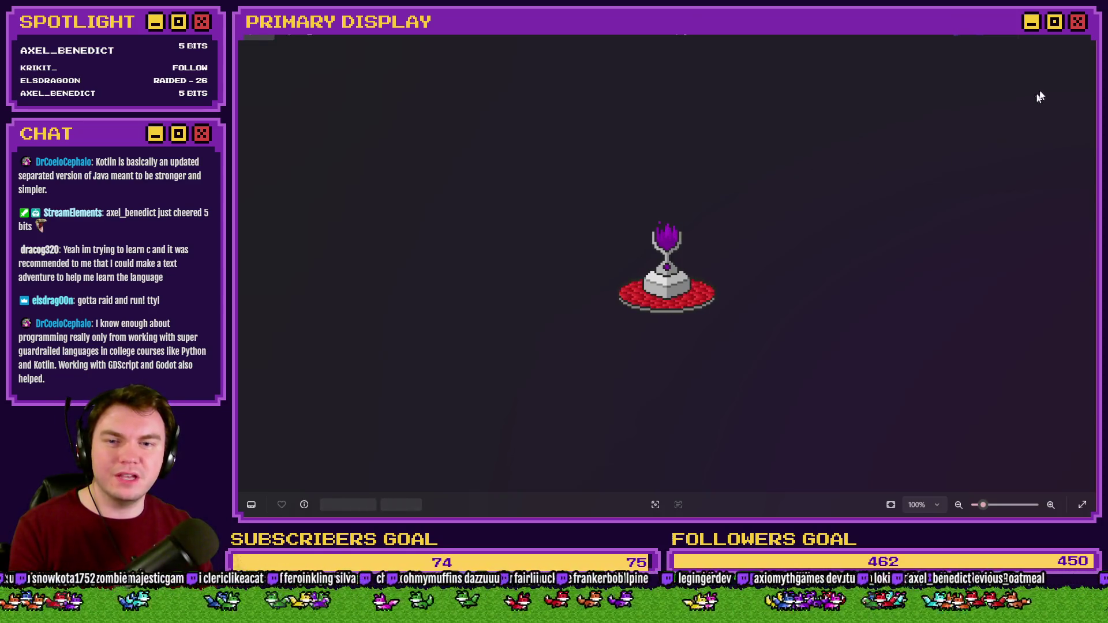
{"action": "left_click", "coordinate": [1082, 40]}
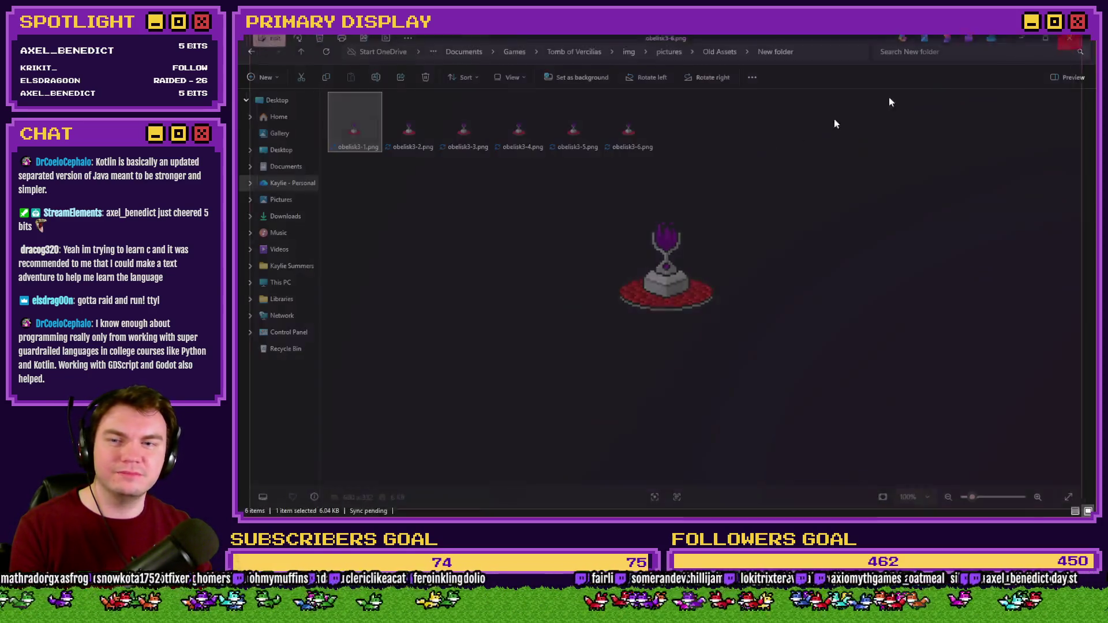
- Look through the New Old Dice and New Rooms folders inside Old Assets
{"action": "key", "text": "alt+Left"}
{"action": "double_click", "coordinate": [404, 132]}
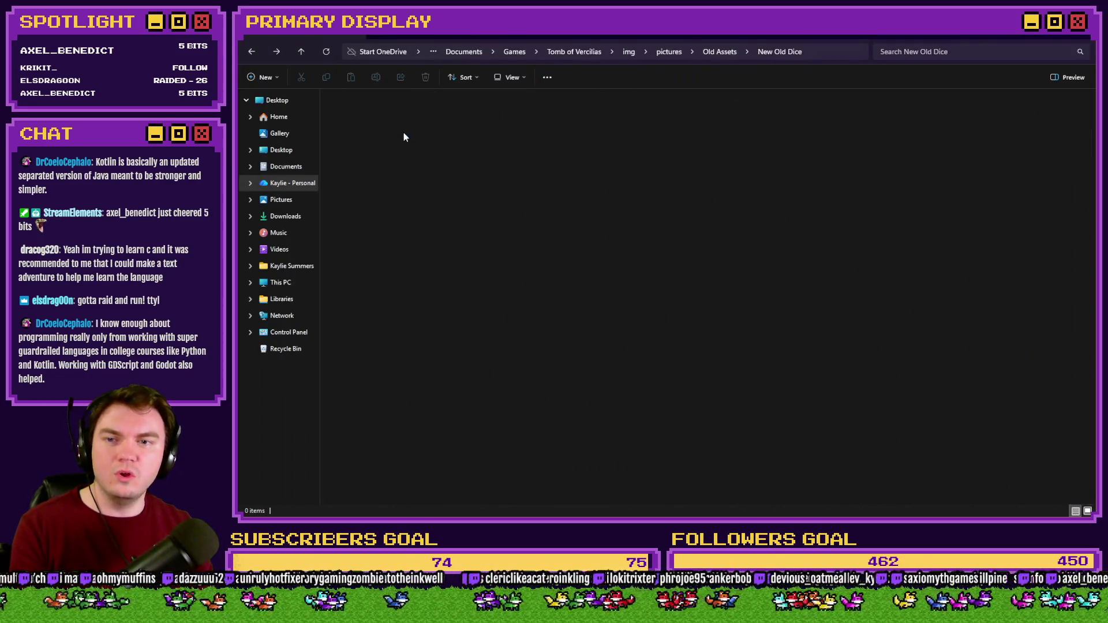
{"action": "left_click", "coordinate": [421, 134]}
{"action": "left_click", "coordinate": [459, 127]}
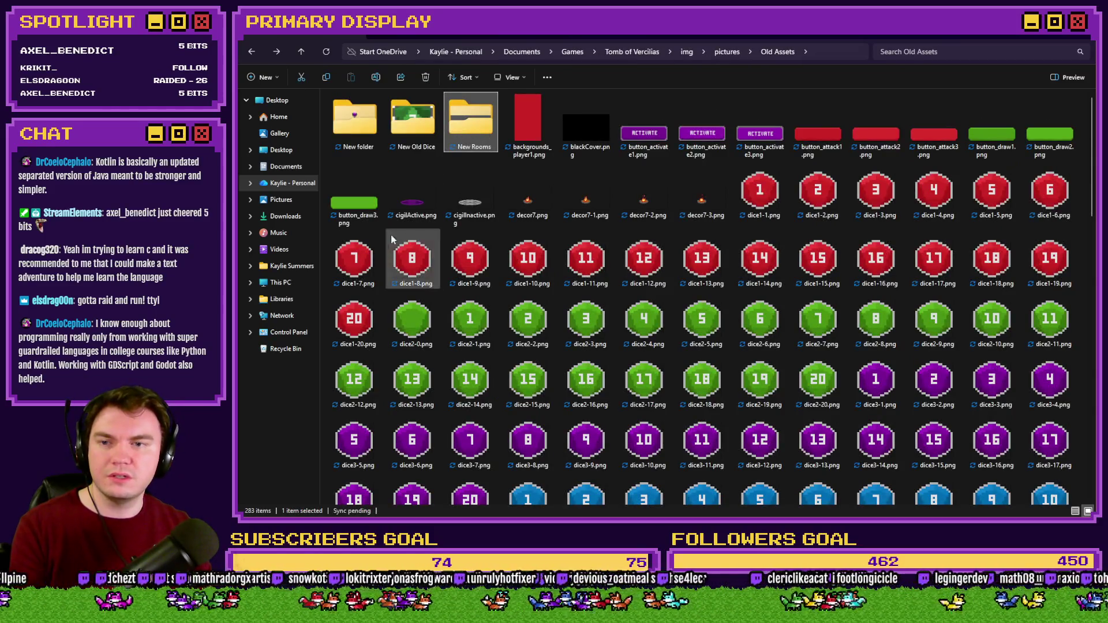
{"action": "scroll", "coordinate": [680, 237], "scroll_direction": "down", "scroll_amount": 5}
{"action": "scroll", "coordinate": [680, 234], "scroll_direction": "down", "scroll_amount": 10}
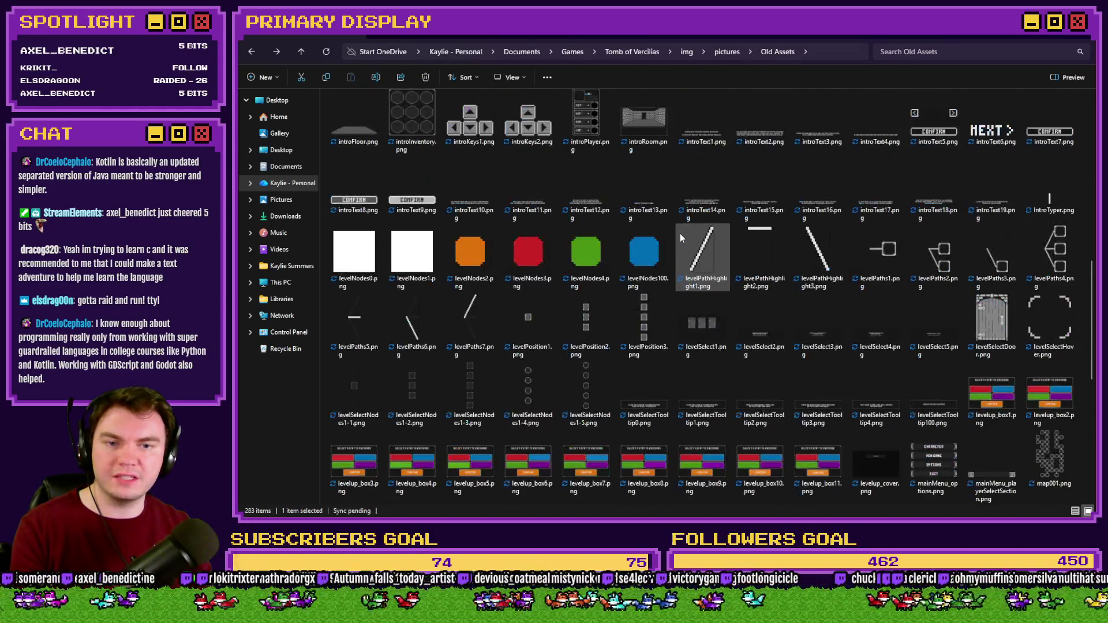
- Back in pictures, peek into Old Cards, then open the poopoo card folder
{"action": "key", "text": "alt+Left"}
{"action": "double_click", "coordinate": [436, 127]}
{"action": "key", "text": "alt+Left"}
{"action": "double_click", "coordinate": [538, 139]}
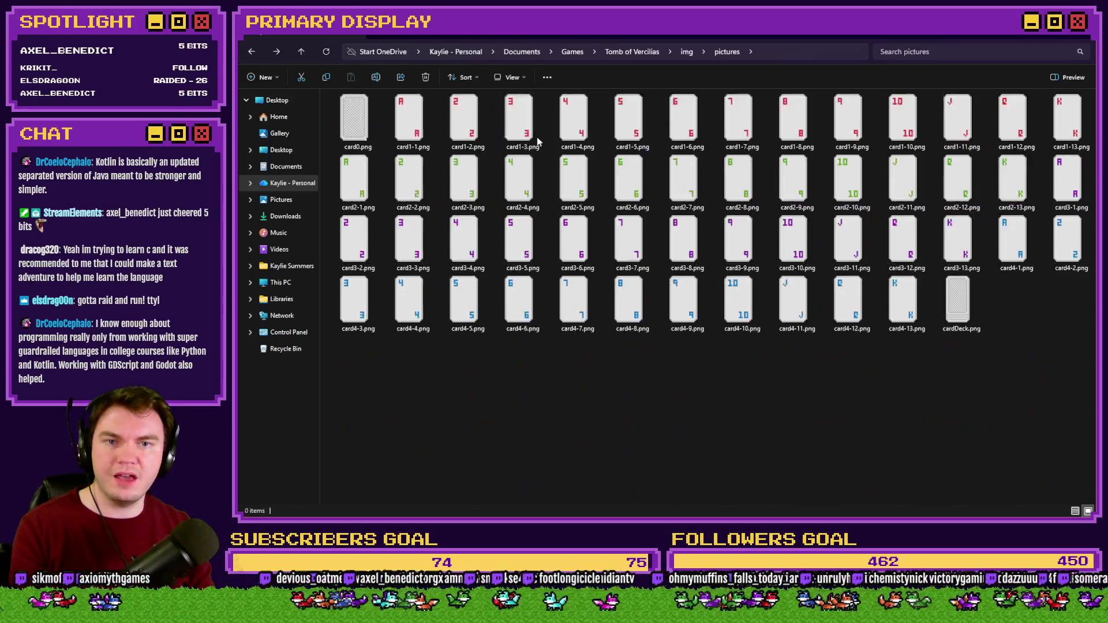
- View the poopoo card images starting from the red 2, then return to pictures
{"action": "double_click", "coordinate": [470, 124]}
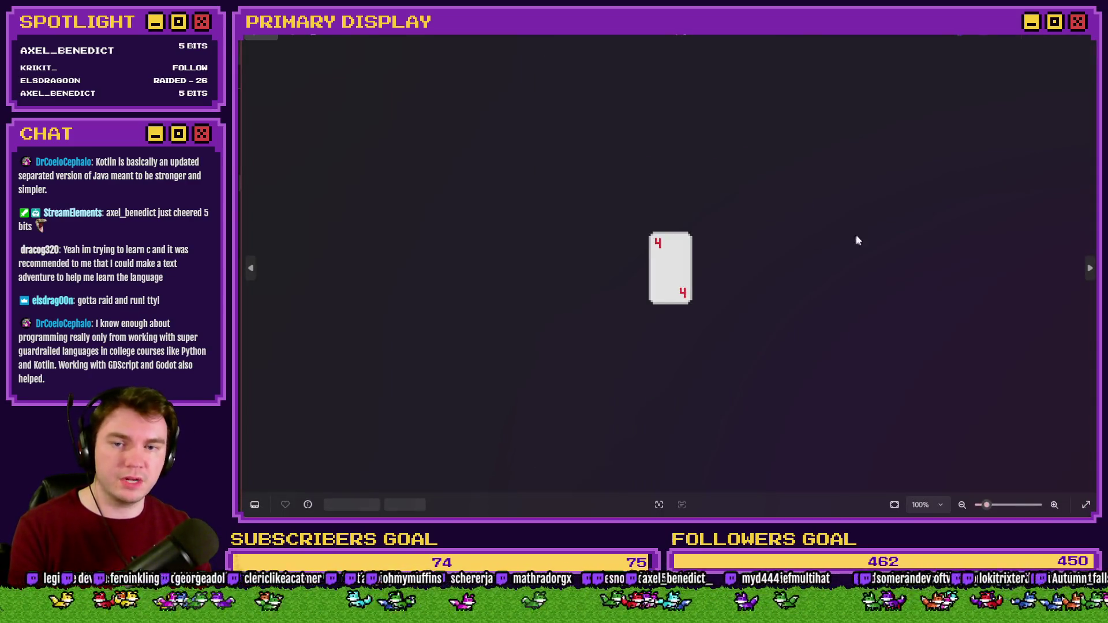
{"action": "key", "text": "Right"}
{"action": "key", "text": "Right"}
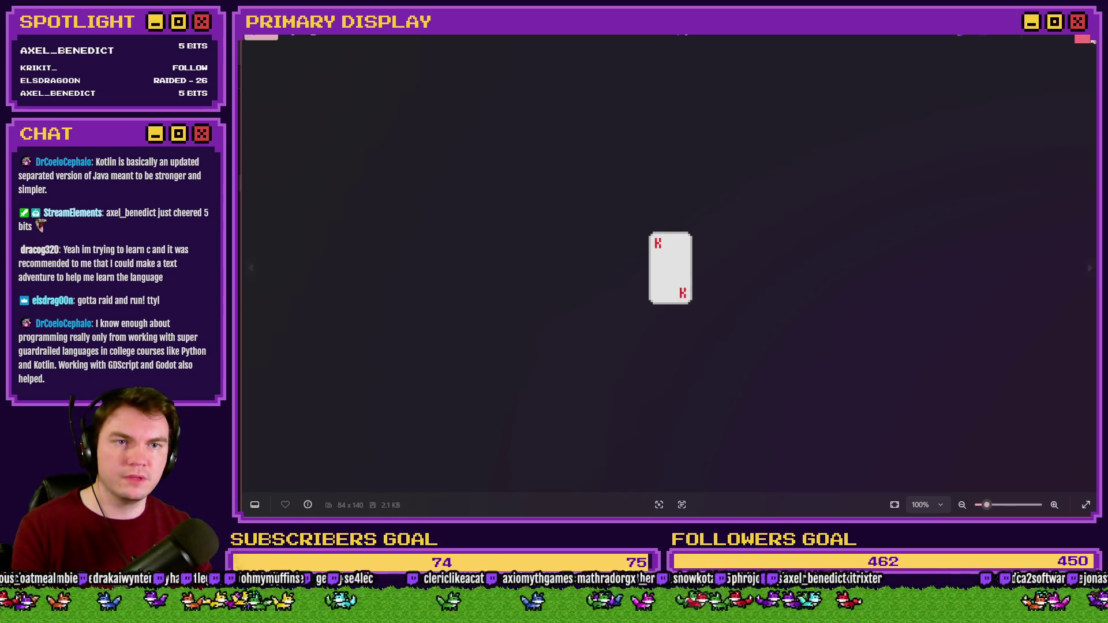
{"action": "key", "text": "alt+F4"}
{"action": "key", "text": "alt+Up"}
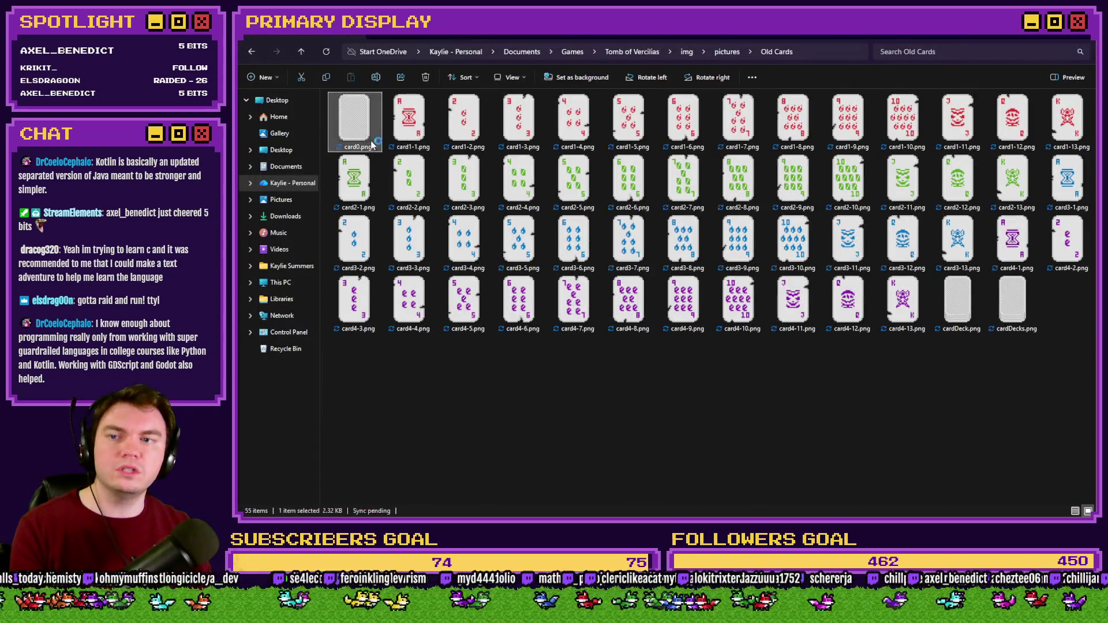
- Browse the old card set through to the green suit cards, then return to pictures
{"action": "double_click", "coordinate": [408, 136]}
{"action": "key", "text": "Right"}
{"action": "key", "text": "Right"}
{"action": "key", "text": "Right"}
{"action": "key", "text": "Right"}
{"action": "key", "text": "Right"}
{"action": "key", "text": "Right"}
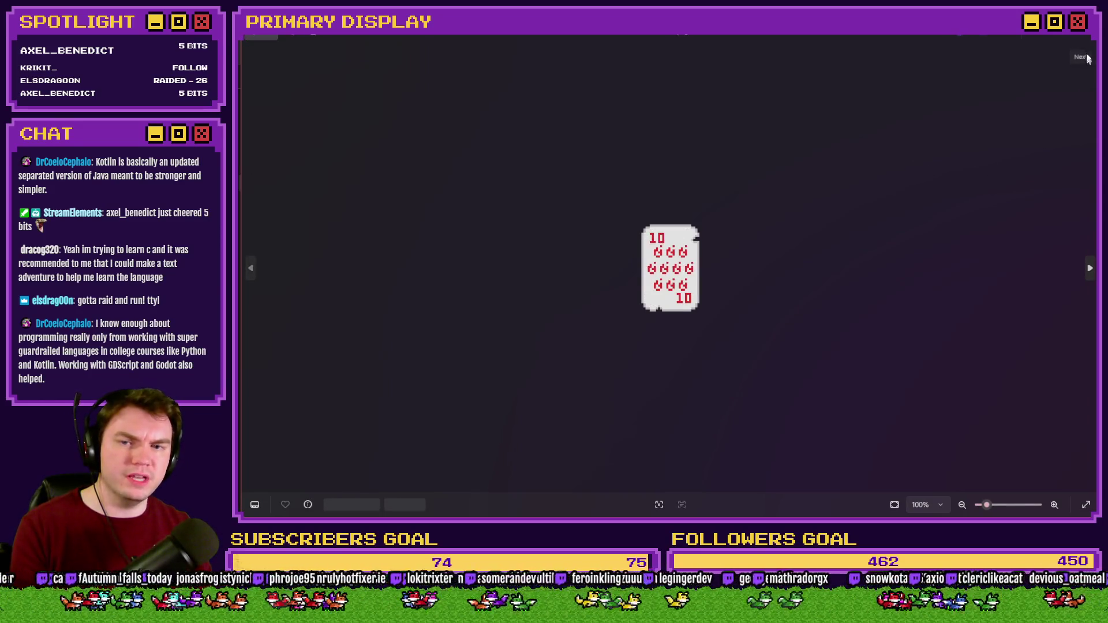
{"action": "key", "text": "Right"}
{"action": "key", "text": "Right"}
{"action": "key", "text": "Right"}
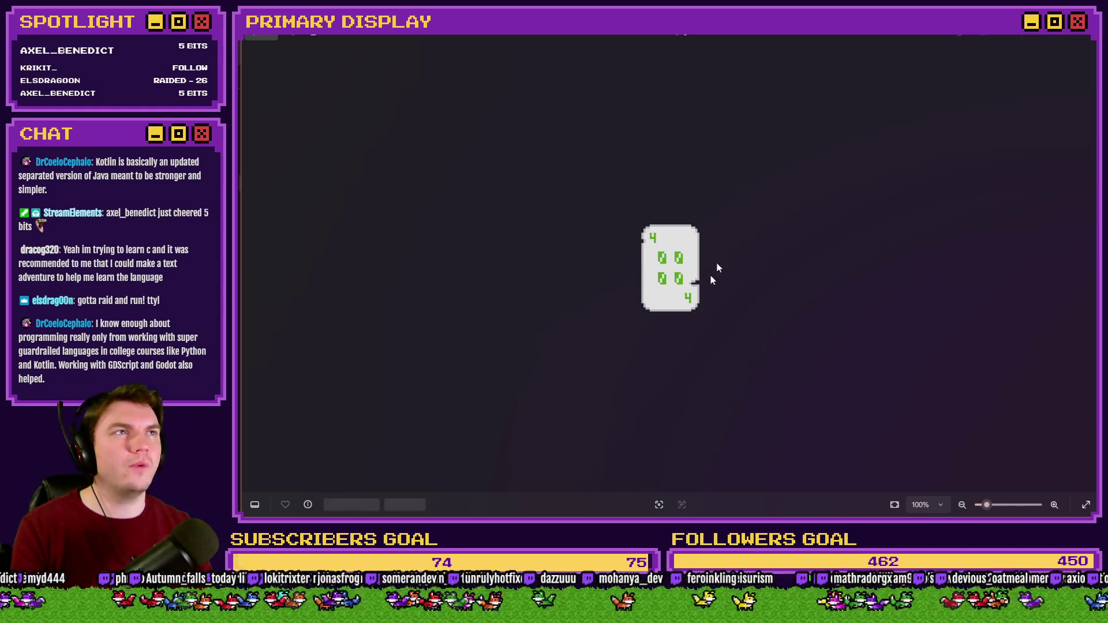
{"action": "left_click", "coordinate": [1077, 38]}
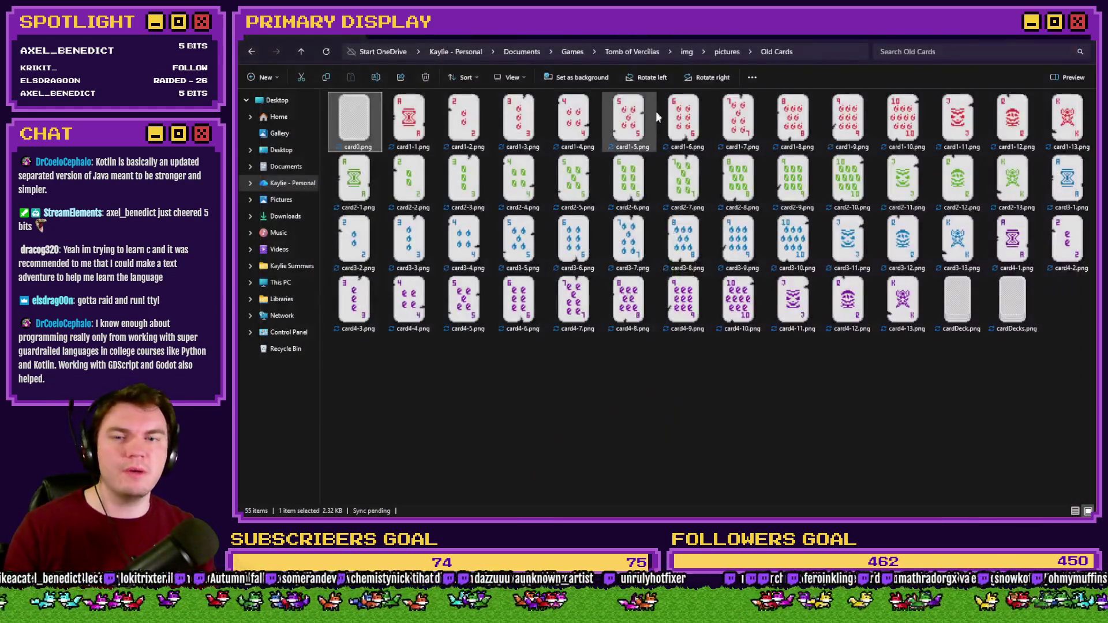
{"action": "key", "text": "alt+Up"}
- Browse the current cards from card1-1.png through the green suit, then close Photos and File Explorer
{"action": "double_click", "coordinate": [823, 258]}
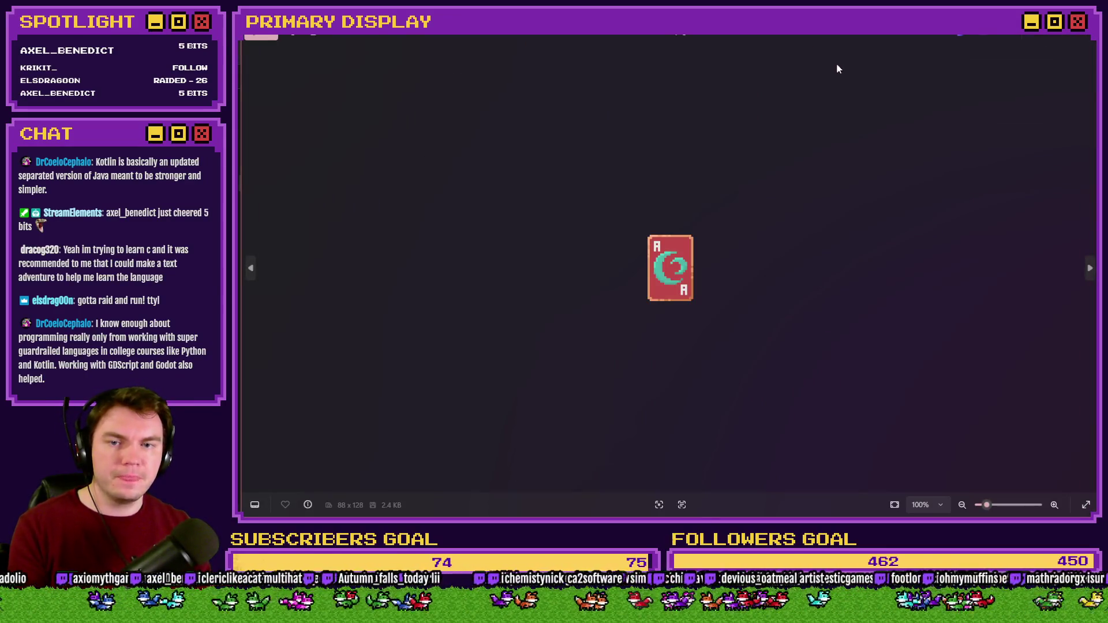
{"action": "key", "text": "Right"}
{"action": "key", "text": "Right"}
{"action": "key", "text": "Right"}
{"action": "key", "text": "Right"}
{"action": "key", "text": "Right"}
{"action": "key", "text": "Right"}
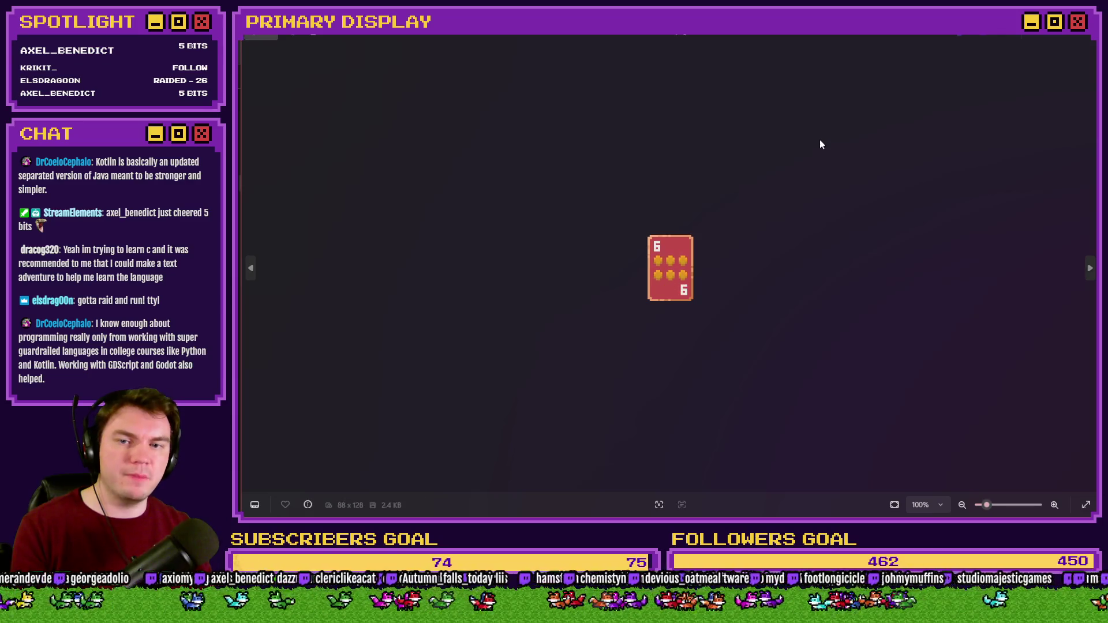
{"action": "key", "text": "Right"}
{"action": "key", "text": "Right"}
{"action": "key", "text": "Right"}
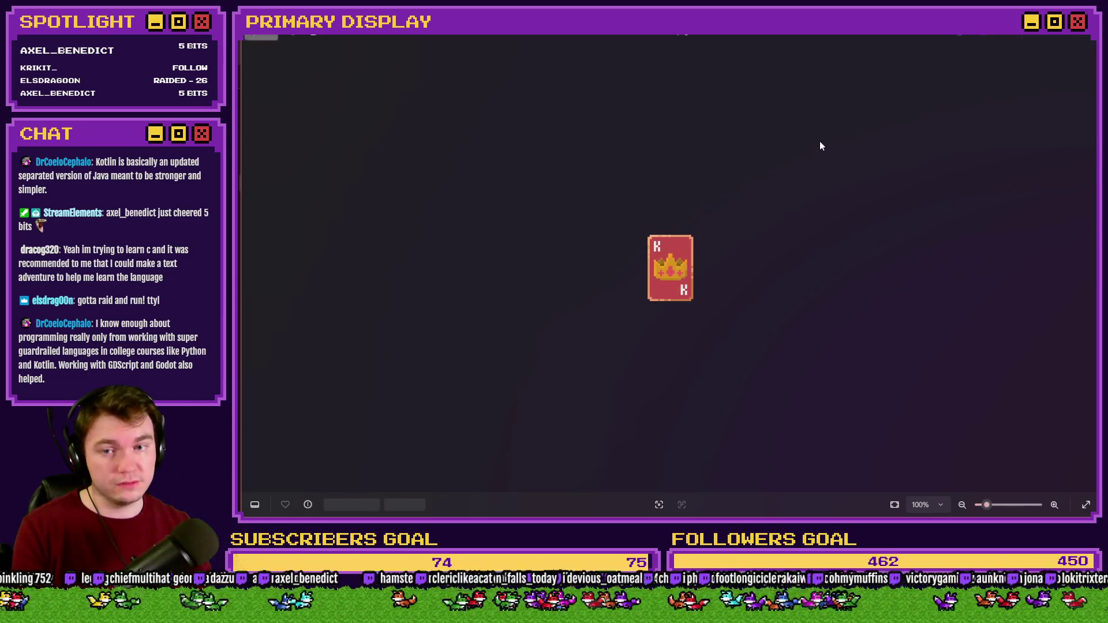
{"action": "key", "text": "Right"}
{"action": "key", "text": "Right"}
{"action": "key", "text": "Right"}
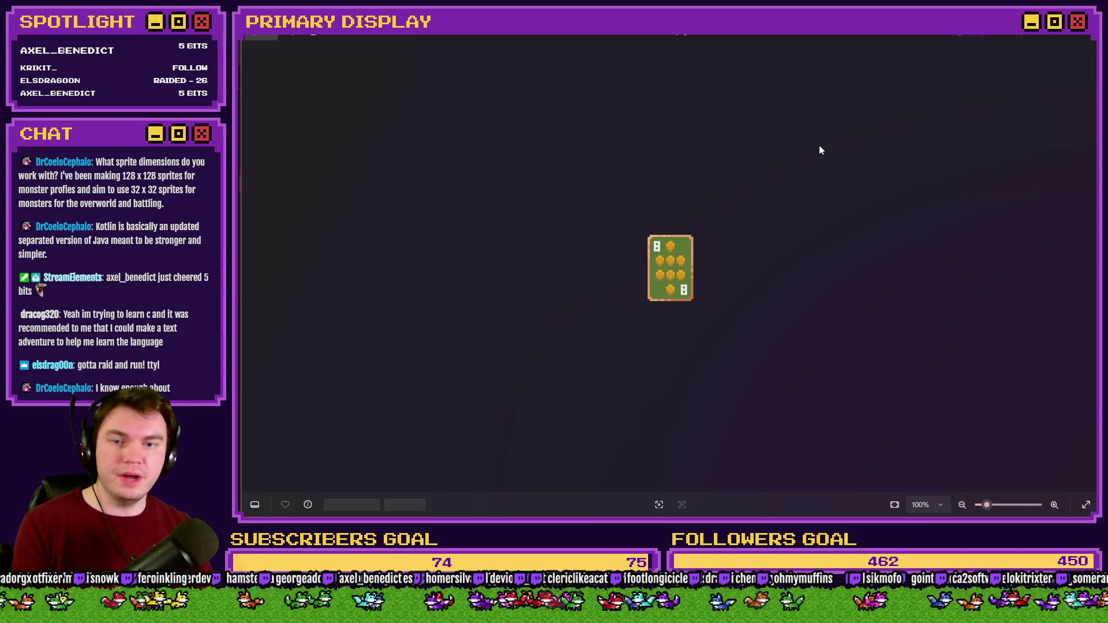
{"action": "left_click", "coordinate": [1084, 48]}
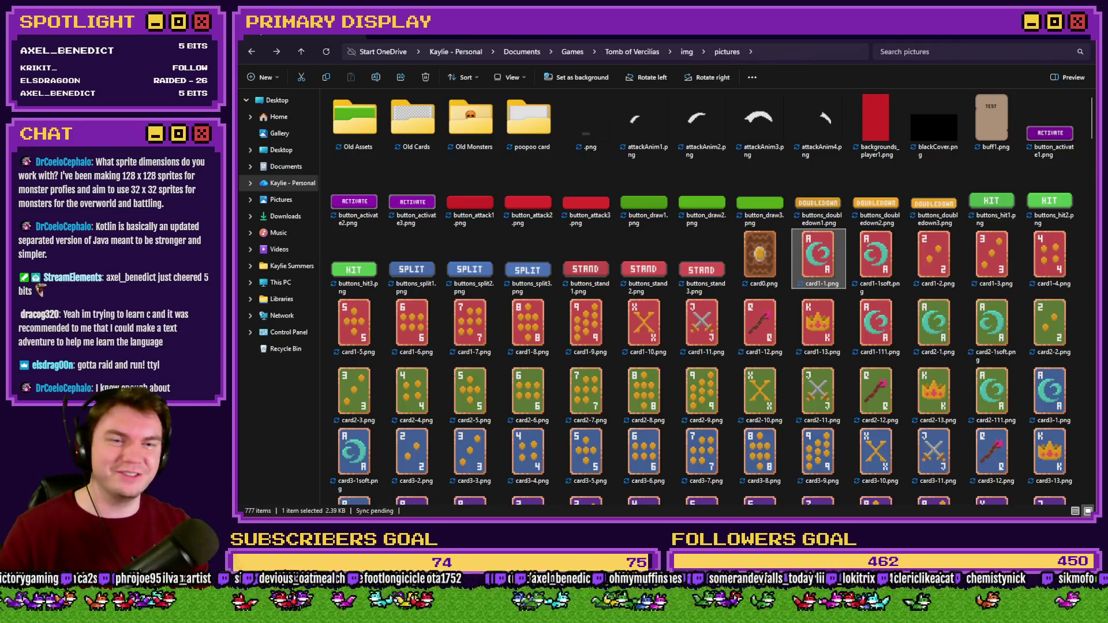
{"action": "left_click", "coordinate": [1087, 36]}
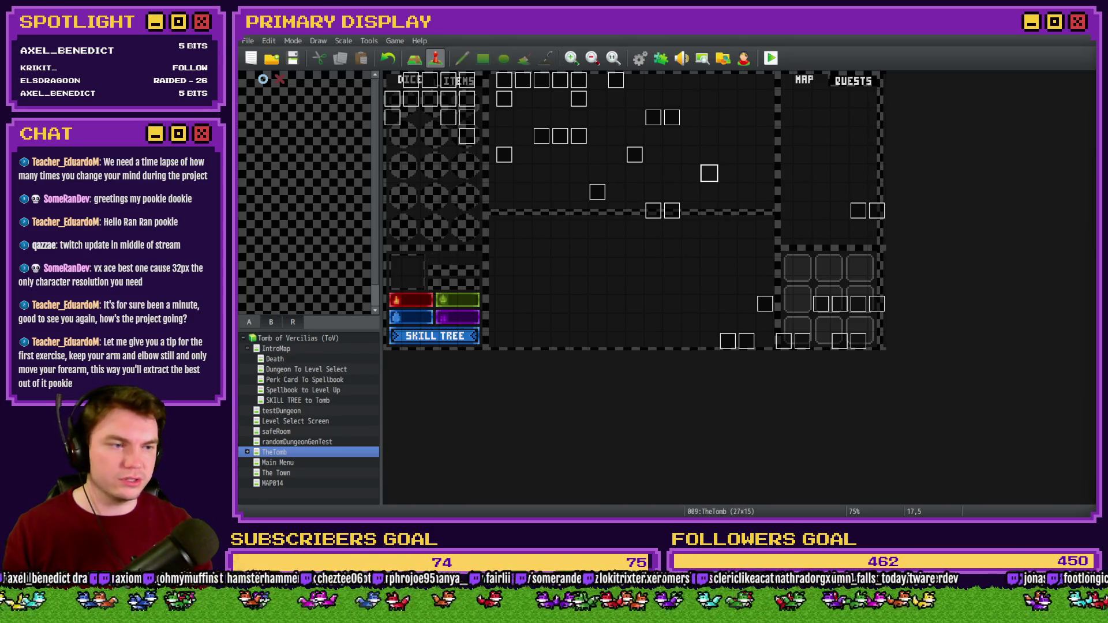
- Switch over to Photoshop
{"action": "key", "text": "alt+Tab"}
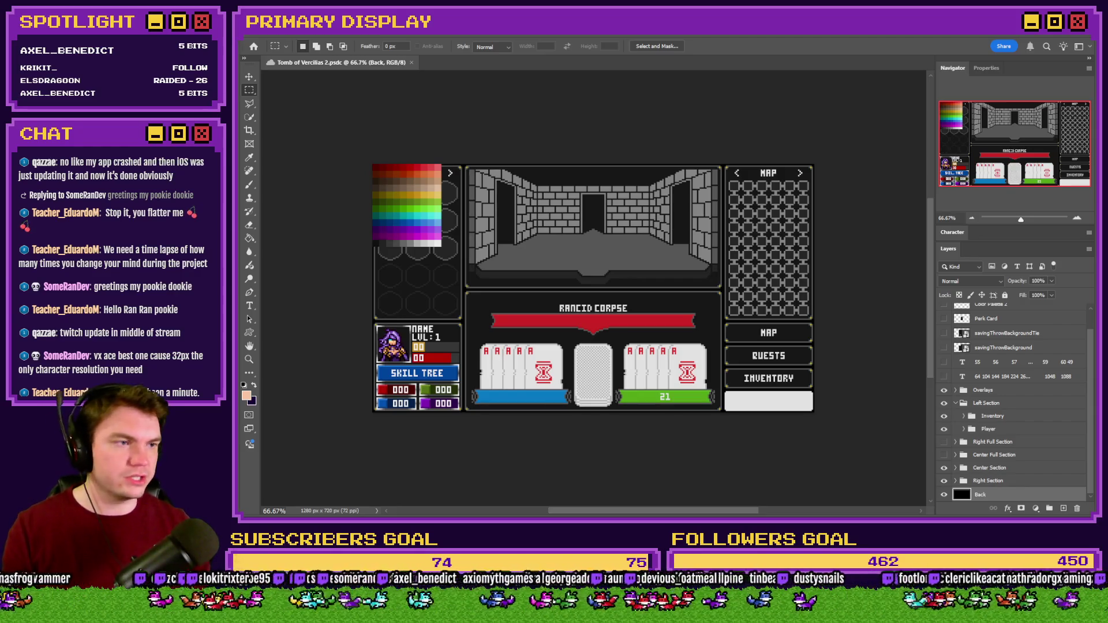
- Open the orc monster sprite in Photoshop and shrink it to 24 percent
{"action": "mouse_move", "coordinate": [762, 111]}
{"action": "left_mouse_down"}
{"action": "mouse_move", "coordinate": [721, 42]}
{"action": "mouse_move", "coordinate": [720, 61]}
{"action": "left_mouse_up"}
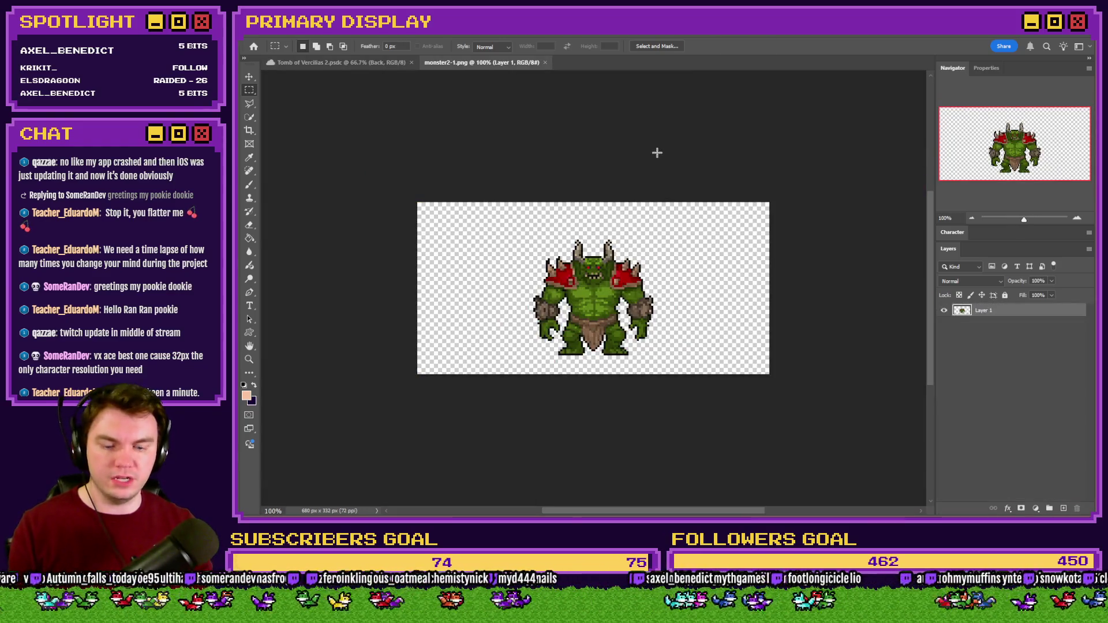
{"action": "scroll", "coordinate": [570, 324], "scroll_direction": "up", "scroll_amount": 5}
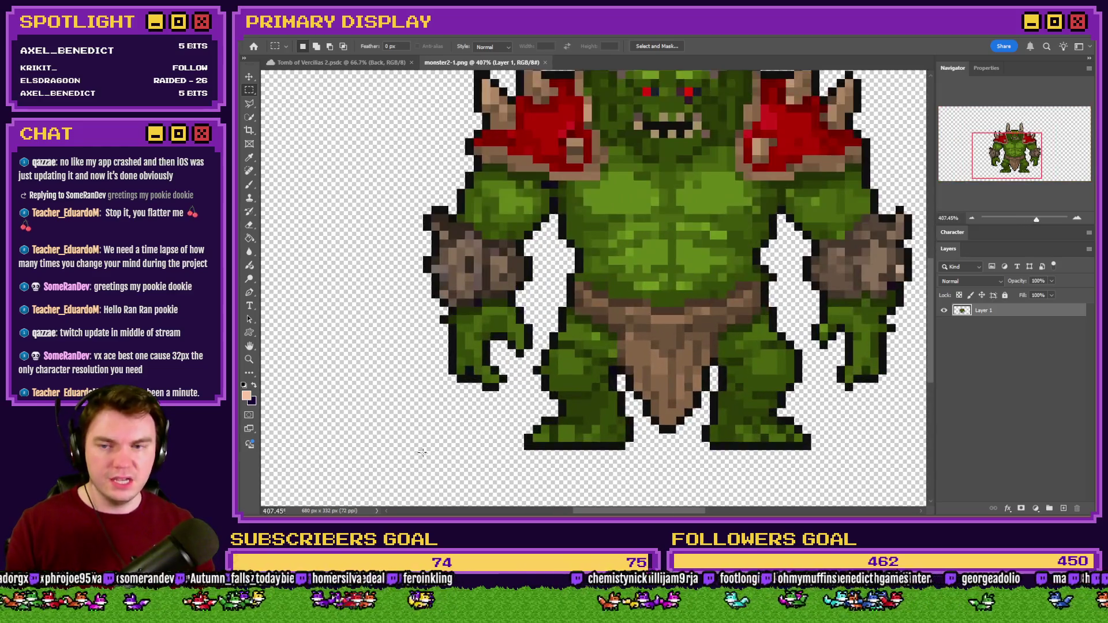
{"action": "mouse_move", "coordinate": [413, 453]}
{"action": "left_mouse_down"}
{"action": "mouse_move", "coordinate": [773, 96]}
{"action": "mouse_move", "coordinate": [776, 225]}
{"action": "mouse_move", "coordinate": [874, 184]}
{"action": "left_mouse_up"}
{"action": "key", "text": "ctrl+d"}
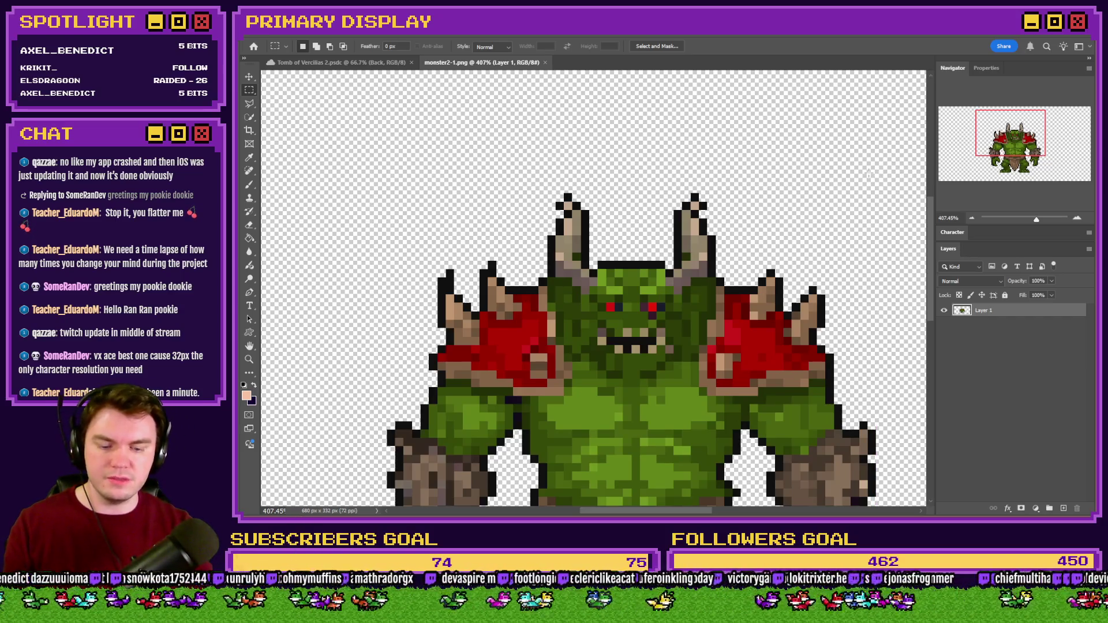
{"action": "key", "text": "ctrl+alt+i"}
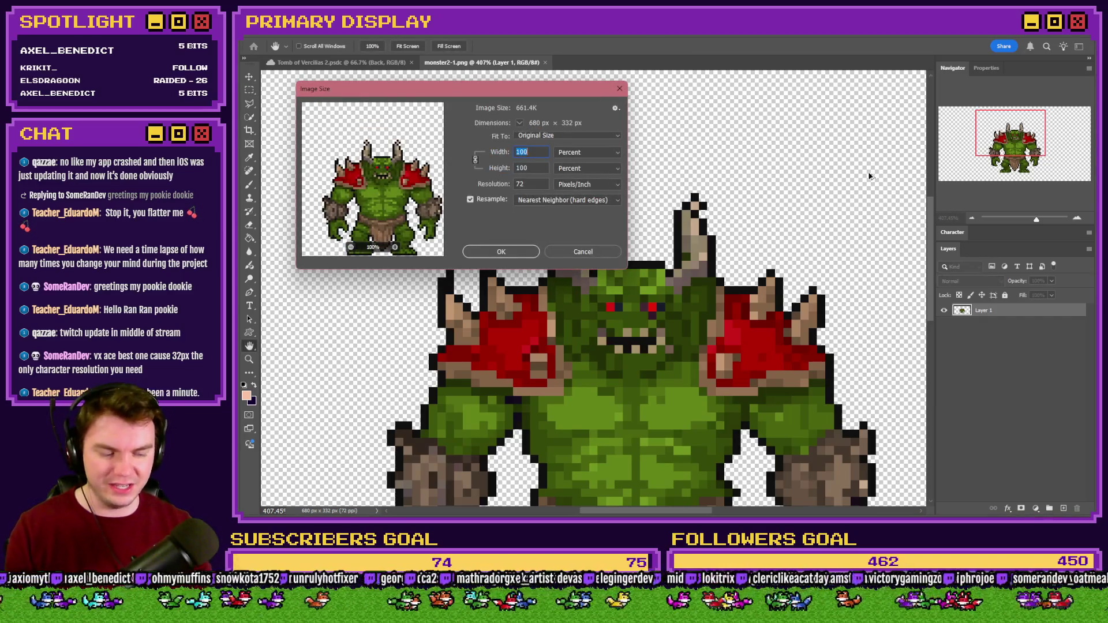
{"action": "type", "text": "24"}
{"action": "key", "text": "Return"}
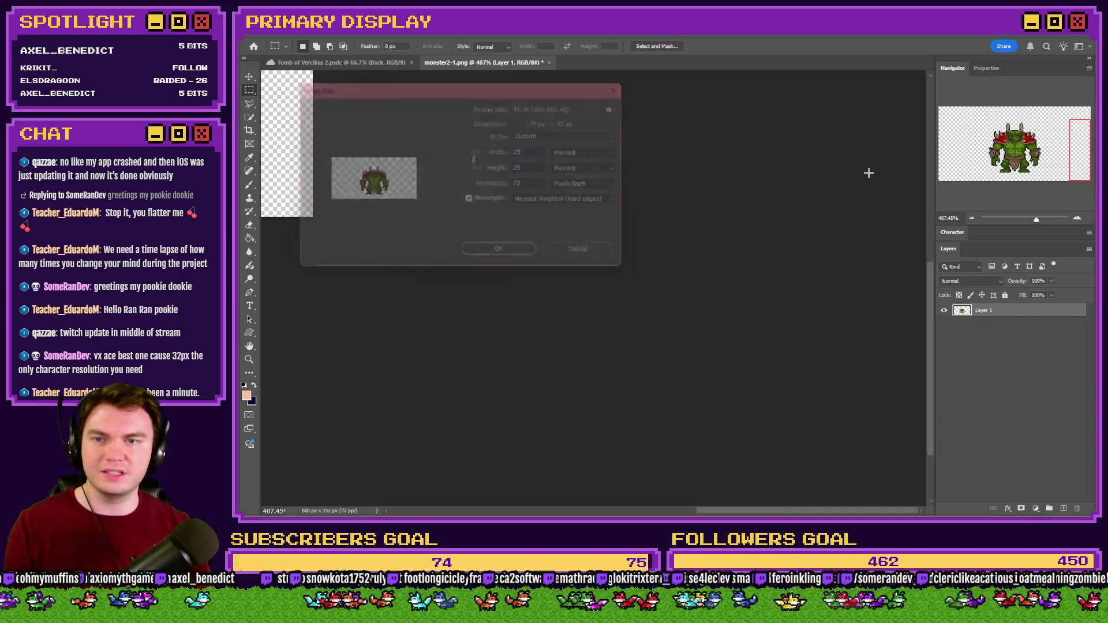
- Measure part of the sprite, then enlarge the image to 400 percent (680 by 332 pixels)
{"action": "scroll", "coordinate": [699, 303], "scroll_direction": "up", "scroll_amount": 3}
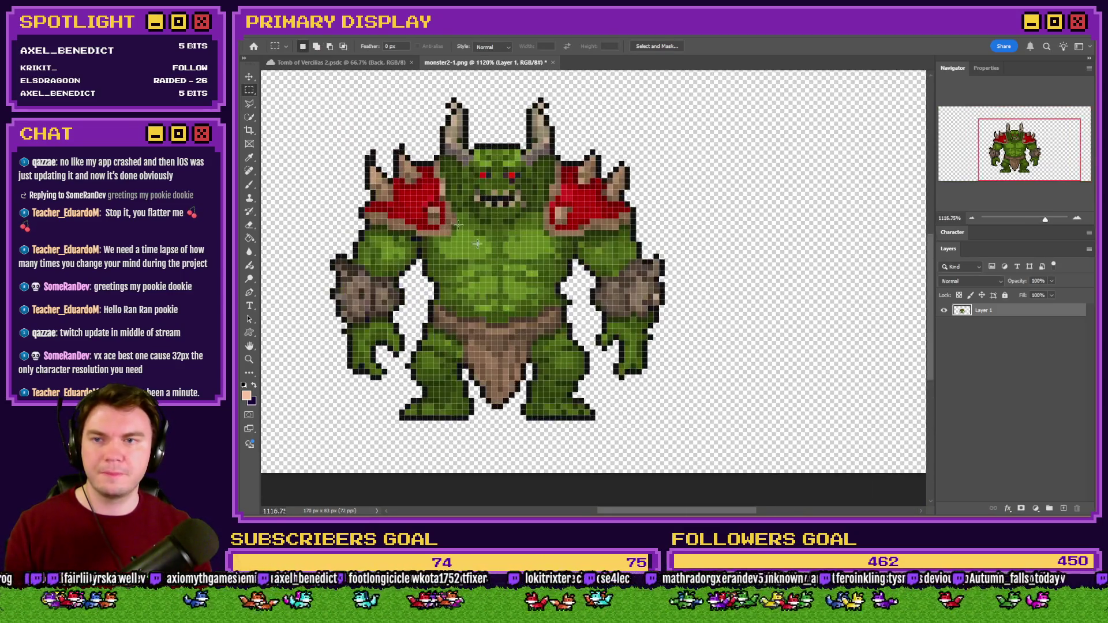
{"action": "mouse_move", "coordinate": [665, 272]}
{"action": "left_mouse_down"}
{"action": "mouse_move", "coordinate": [577, 378]}
{"action": "mouse_move", "coordinate": [297, 366]}
{"action": "mouse_move", "coordinate": [329, 420]}
{"action": "mouse_move", "coordinate": [565, 161]}
{"action": "mouse_move", "coordinate": [664, 98]}
{"action": "left_mouse_up"}
{"action": "key", "text": "ctrl+d"}
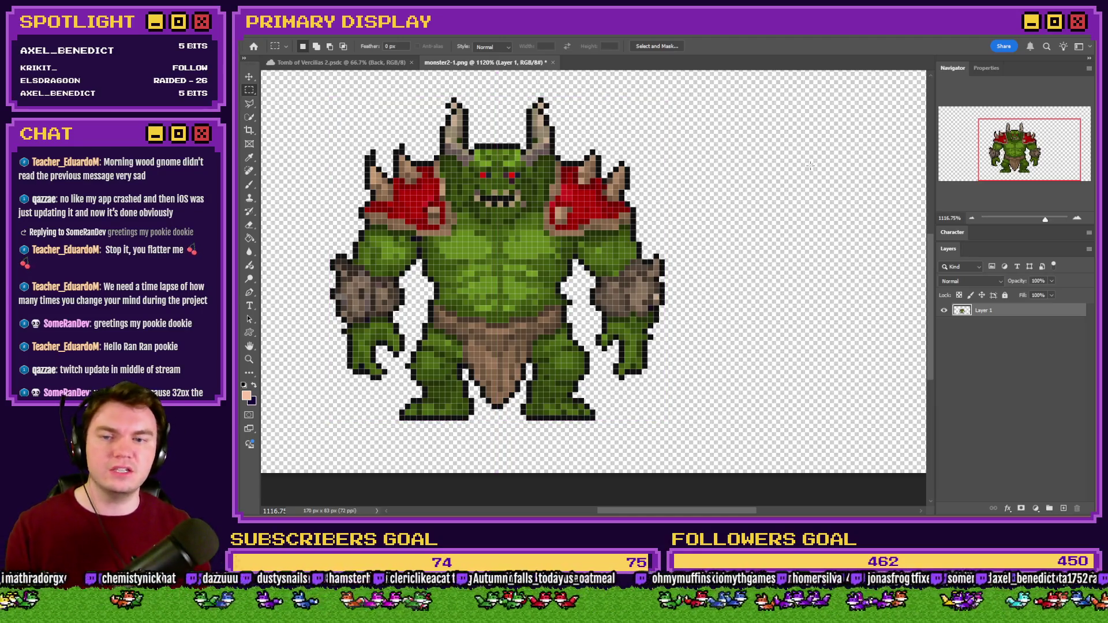
{"action": "key", "text": "ctrl+0"}
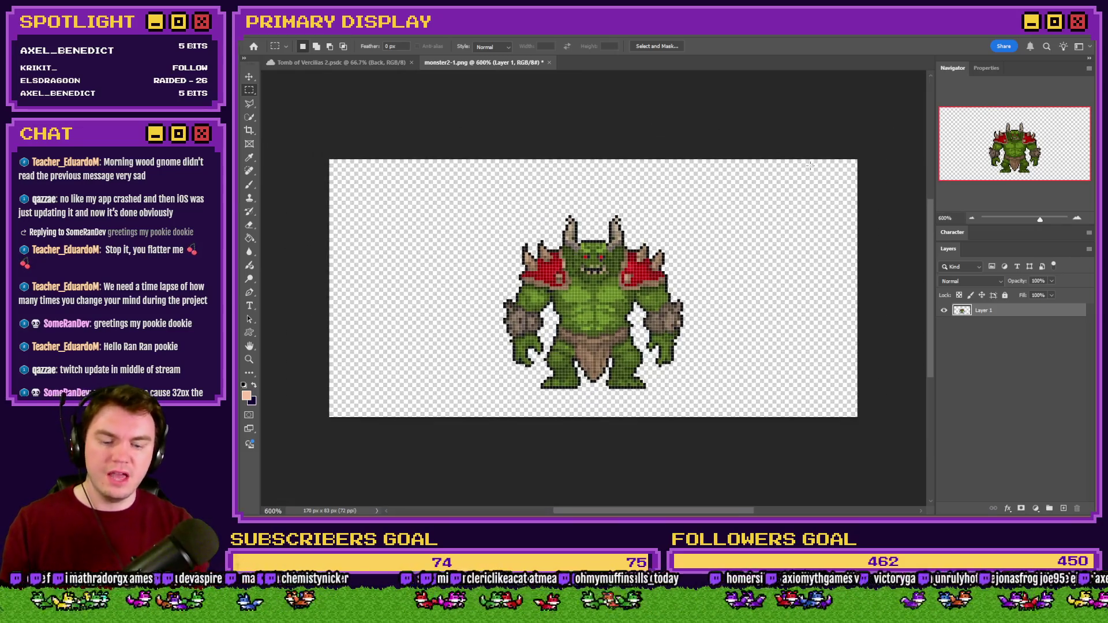
{"action": "key", "text": "ctrl+alt+i"}
{"action": "type", "text": "400"}
{"action": "key", "text": "Return"}
{"action": "key", "text": "m"}
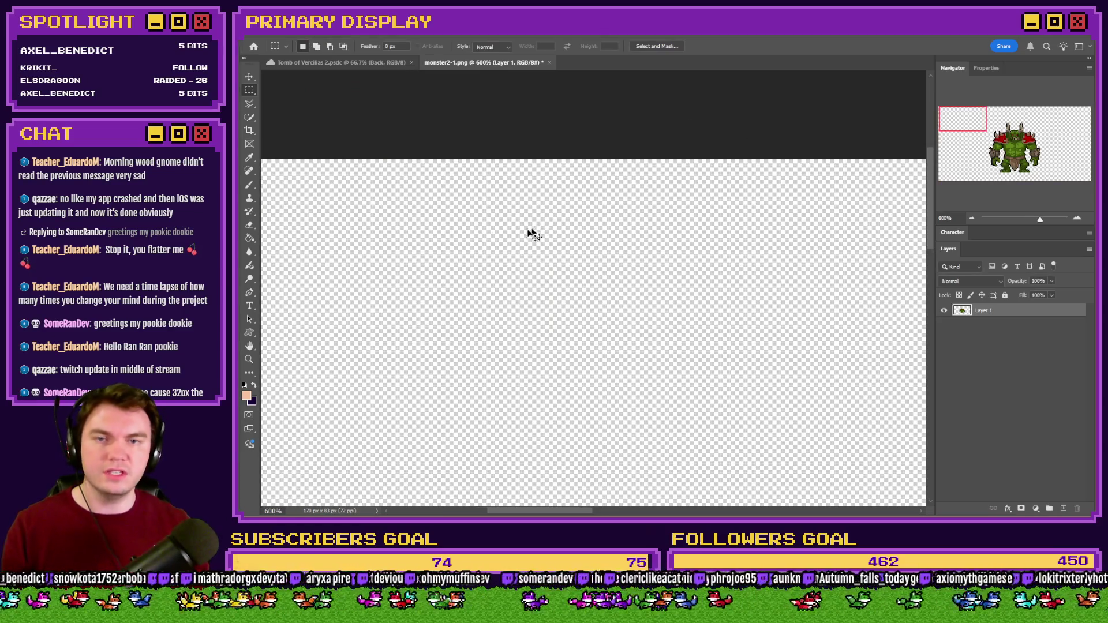
{"action": "scroll", "coordinate": [427, 224], "scroll_direction": "down", "scroll_amount": 3}
{"action": "scroll", "coordinate": [427, 223], "scroll_direction": "down", "scroll_amount": 1}
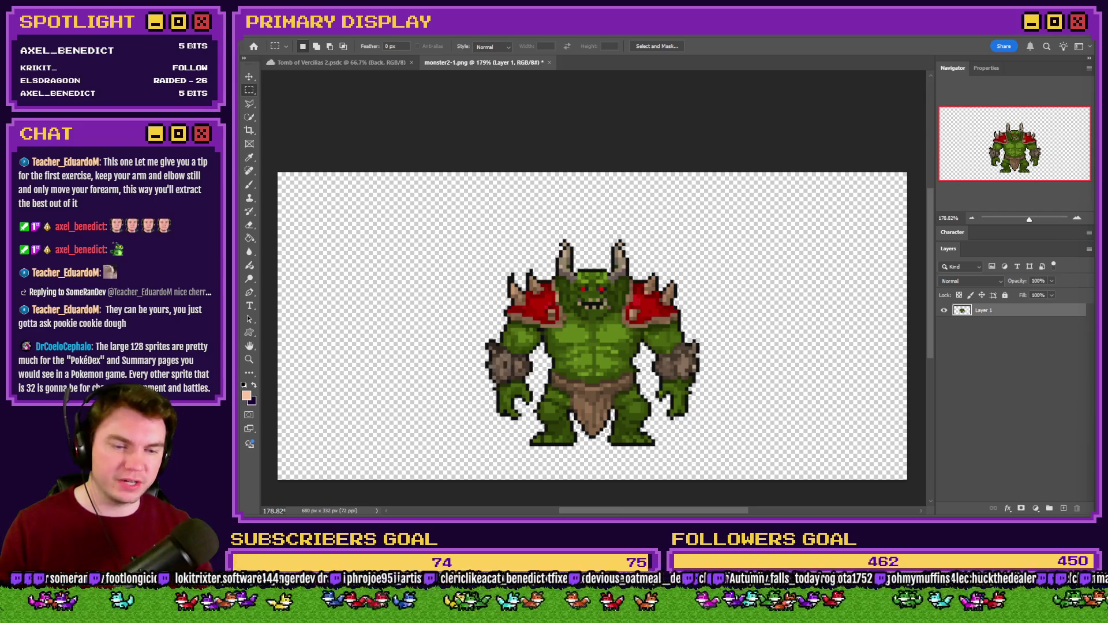
- Leave Photoshop for the browser and move to the Discord server tab
{"action": "key", "text": "alt+Tab"}
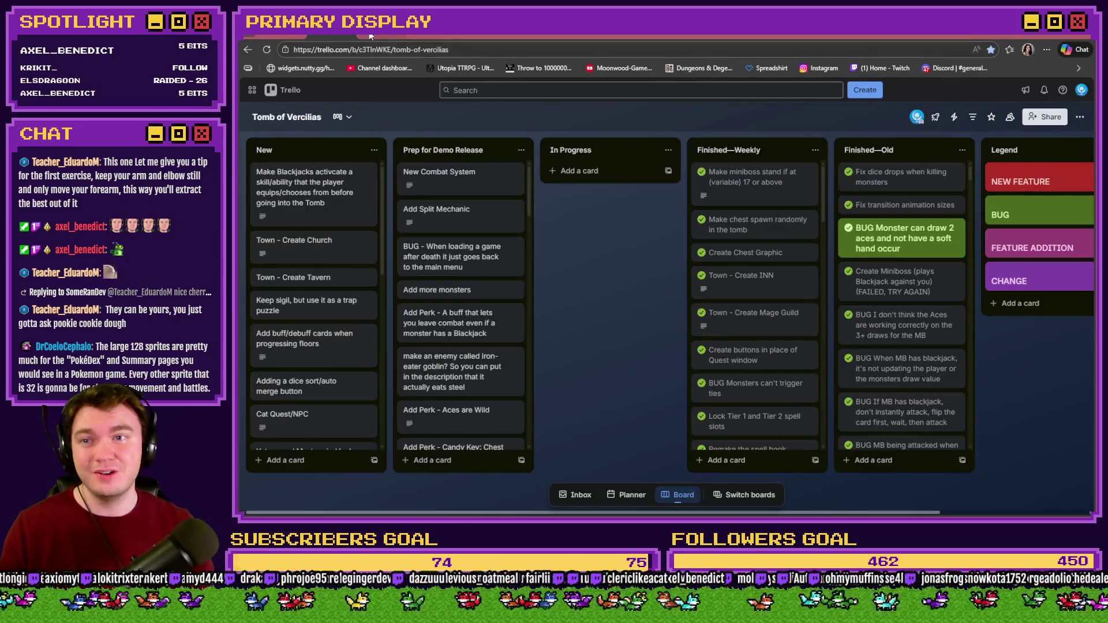
{"action": "key", "text": "ctrl+Tab"}
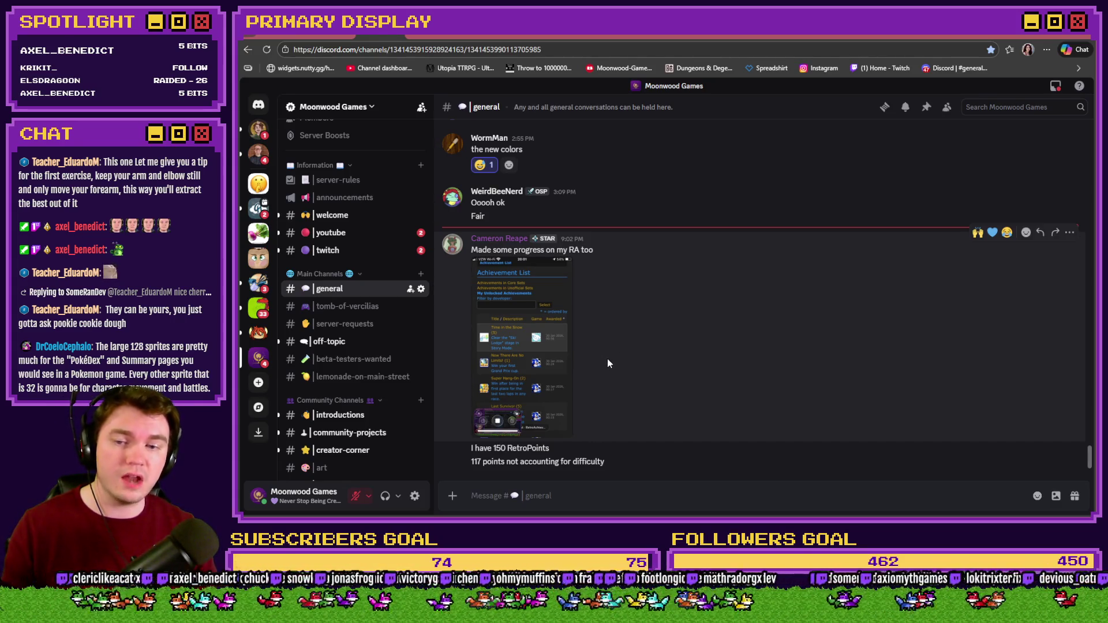
- React 🙌 to the progress screenshot, then view the cat photo in #pets full size
{"action": "left_click", "coordinate": [978, 232]}
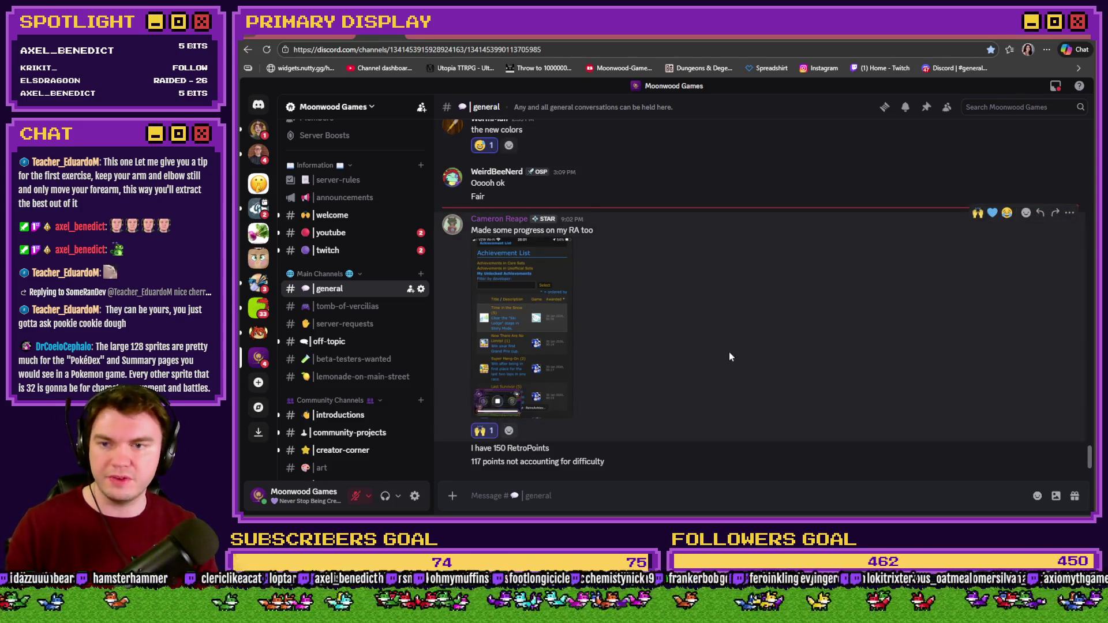
{"action": "scroll", "coordinate": [346, 358], "scroll_direction": "down", "scroll_amount": 3}
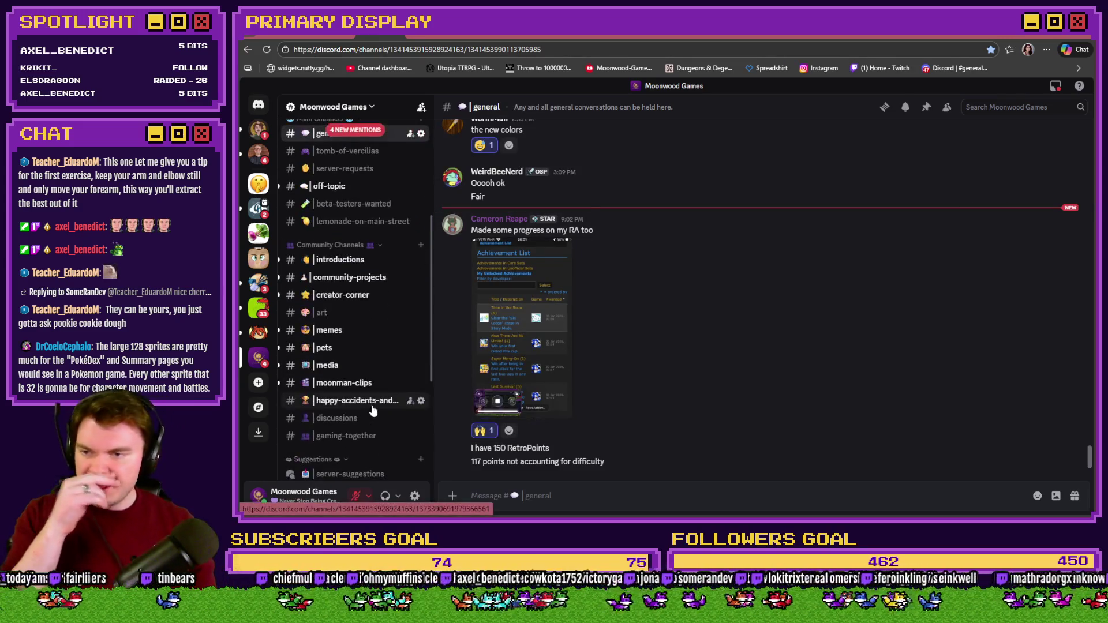
{"action": "left_click", "coordinate": [338, 349]}
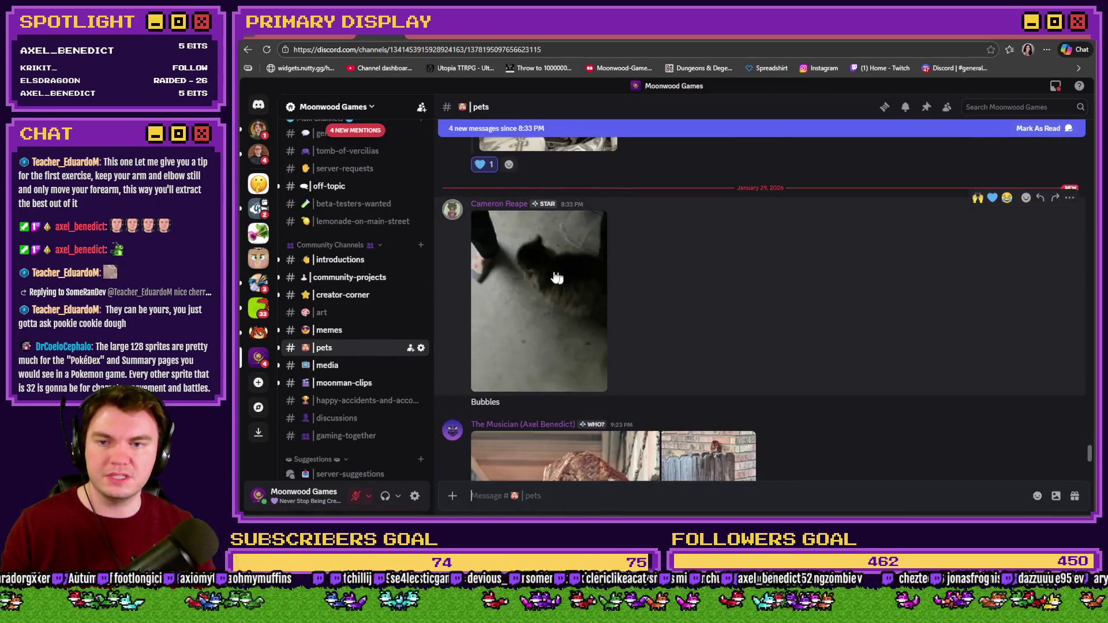
{"action": "left_click", "coordinate": [553, 272]}
{"action": "left_click", "coordinate": [914, 260]}
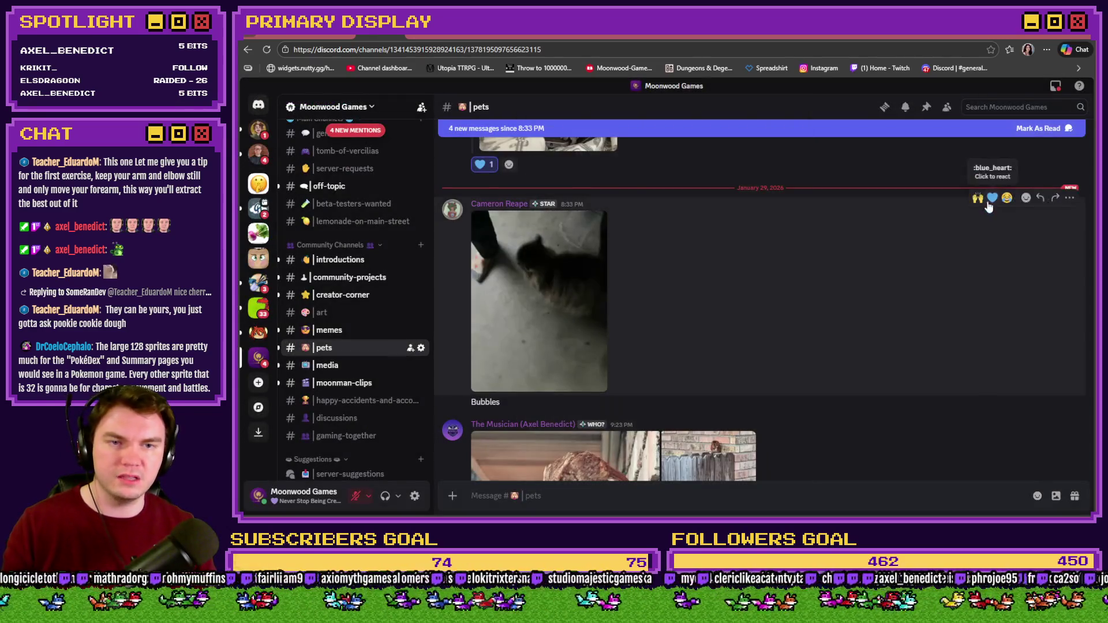
- React 🙌 to the cat photo and open the owl photo full size
{"action": "left_click", "coordinate": [977, 198]}
{"action": "scroll", "coordinate": [909, 269], "scroll_direction": "down", "scroll_amount": 5}
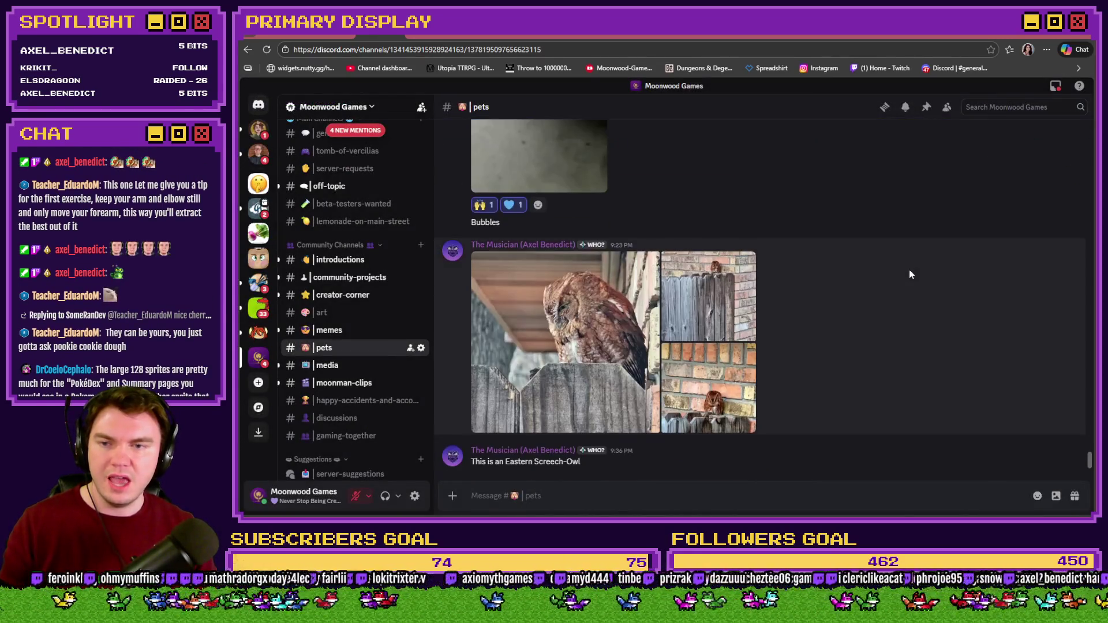
{"action": "left_click", "coordinate": [569, 348]}
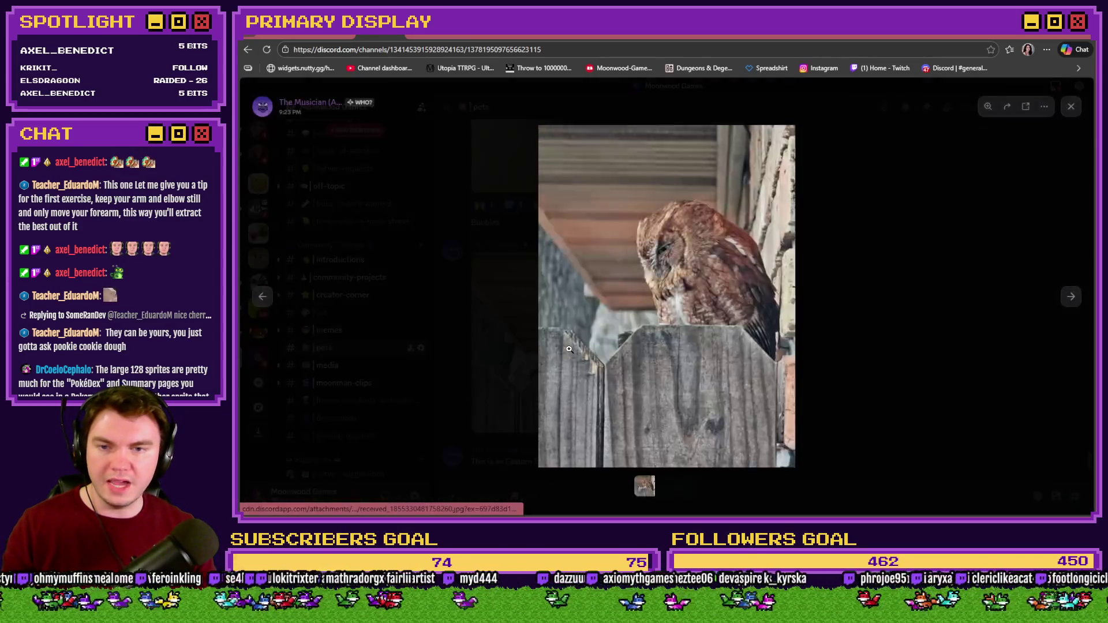
- Zoom in and back out on each of the first three owl photos in turn
{"action": "left_click", "coordinate": [685, 254]}
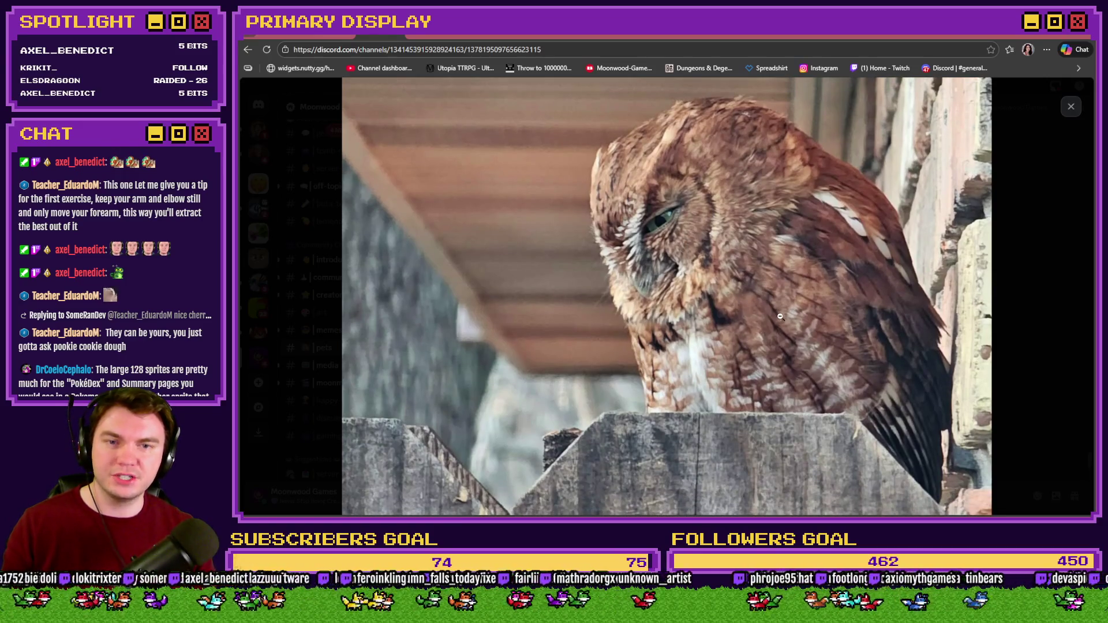
{"action": "left_click", "coordinate": [934, 305]}
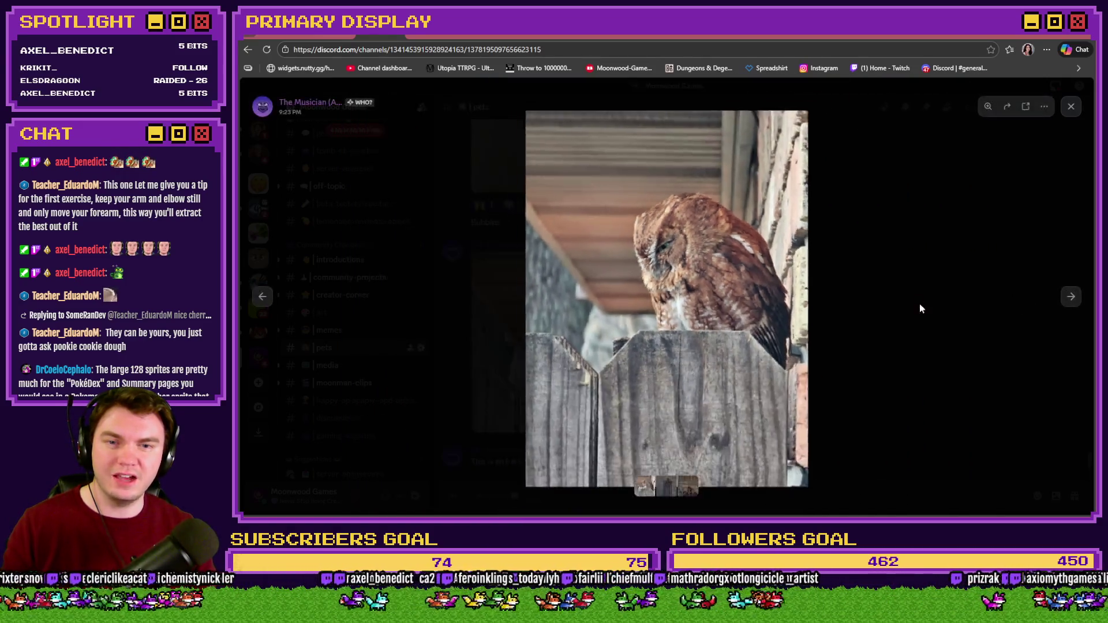
{"action": "left_click", "coordinate": [1070, 296]}
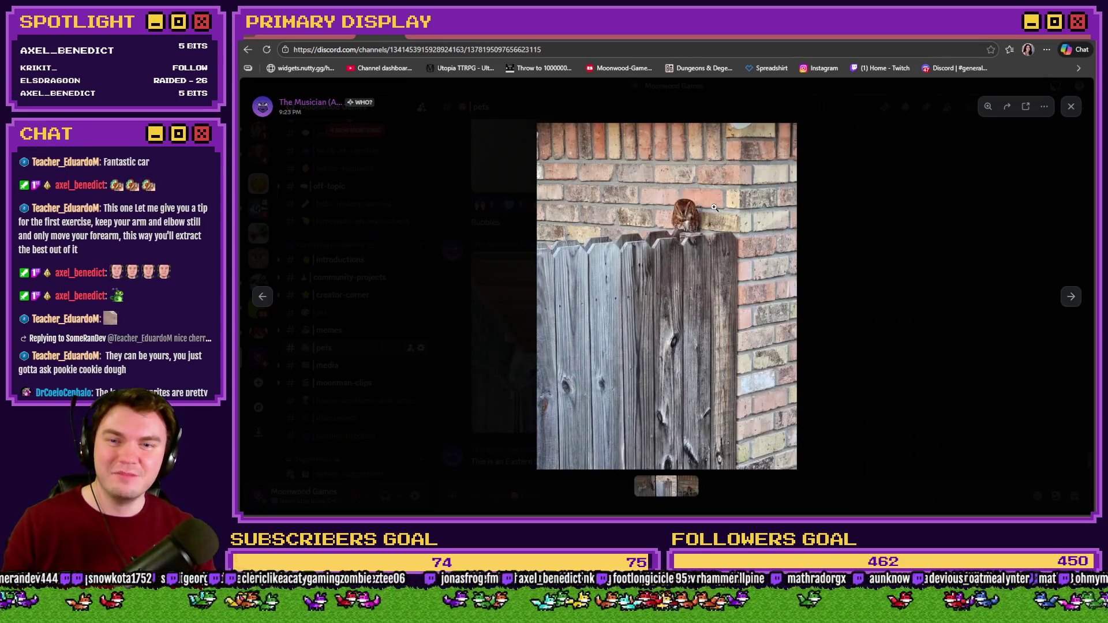
{"action": "left_click", "coordinate": [710, 207]}
{"action": "left_click", "coordinate": [1046, 317]}
{"action": "left_click", "coordinate": [1071, 297]}
{"action": "left_click", "coordinate": [699, 345]}
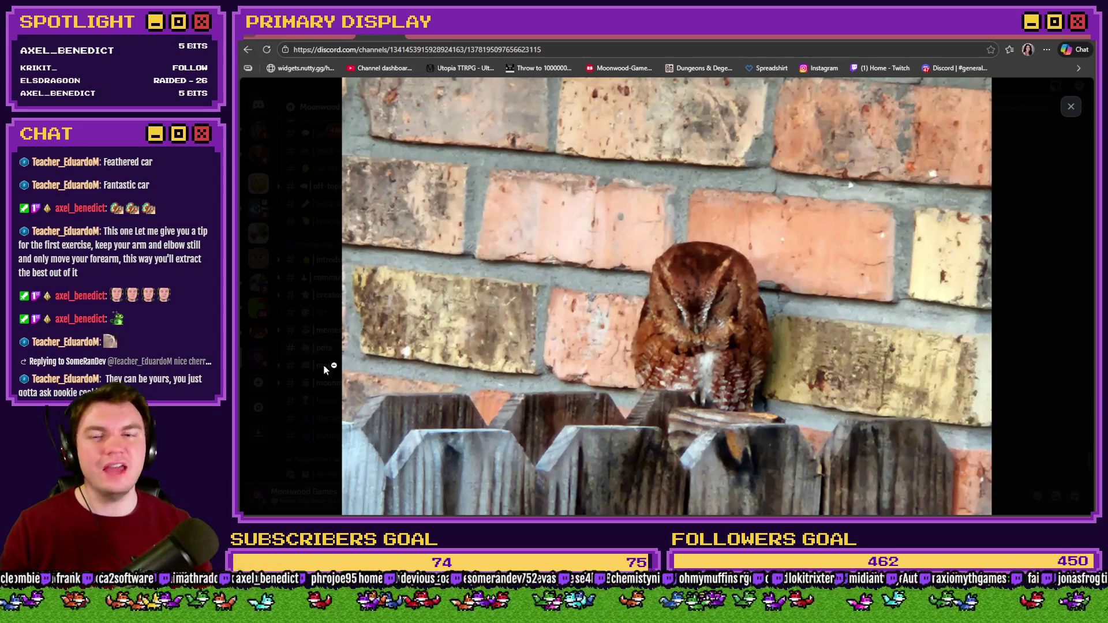
{"action": "left_click", "coordinate": [427, 321]}
- Revisit the first owl photo and the brick-wall owl up close, then close the viewer
{"action": "left_click", "coordinate": [262, 296]}
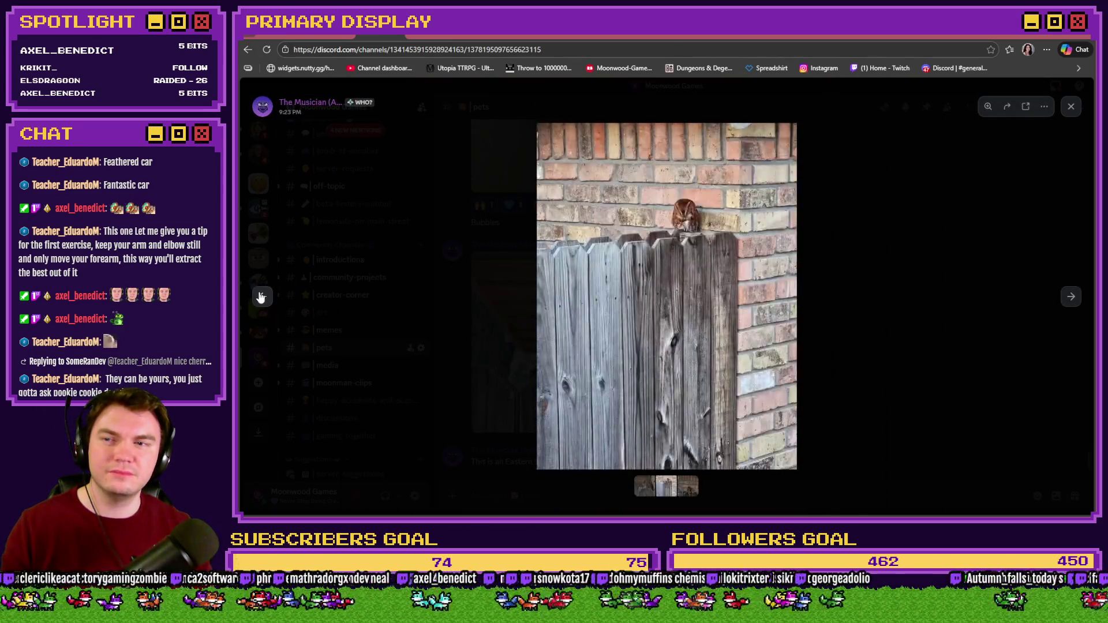
{"action": "left_click", "coordinate": [262, 296]}
{"action": "left_click", "coordinate": [684, 262]}
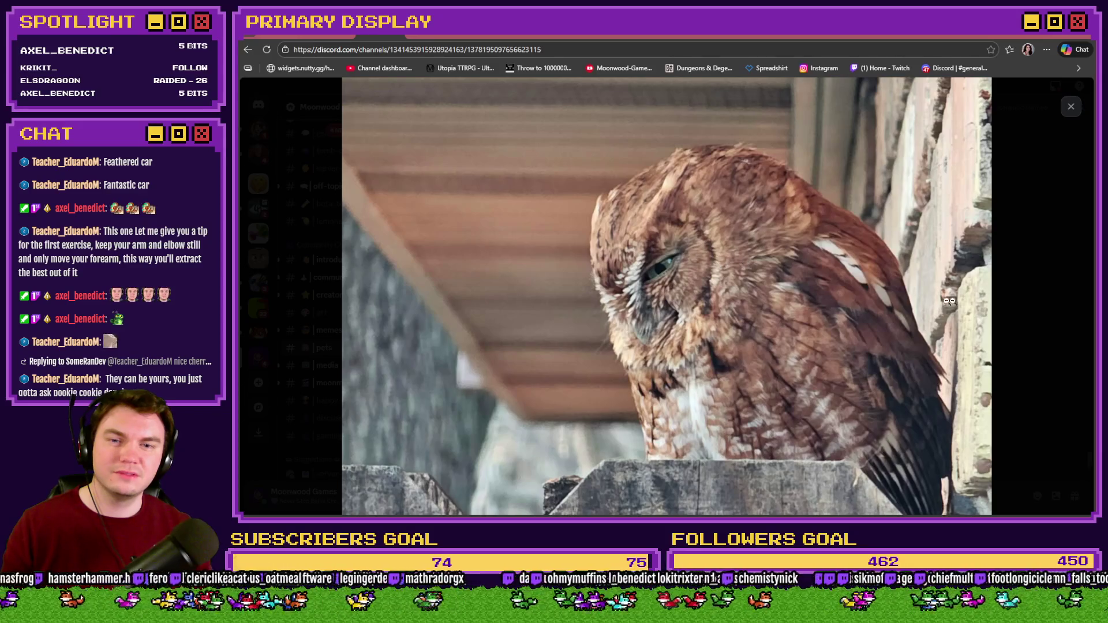
{"action": "left_click", "coordinate": [746, 246]}
{"action": "left_click", "coordinate": [1070, 296]}
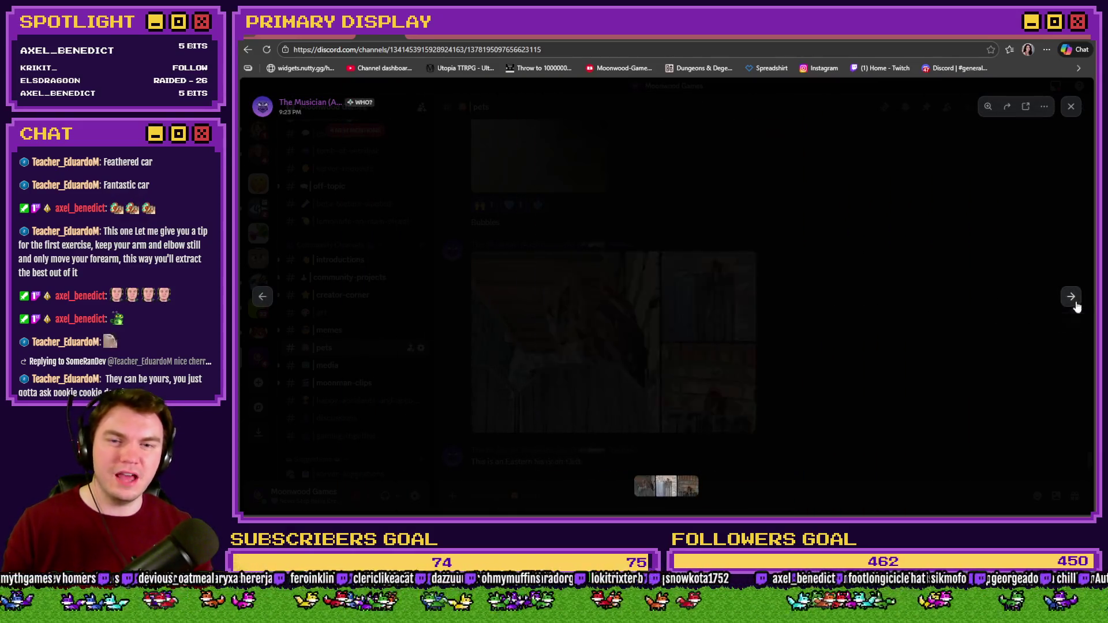
{"action": "left_click", "coordinate": [678, 218]}
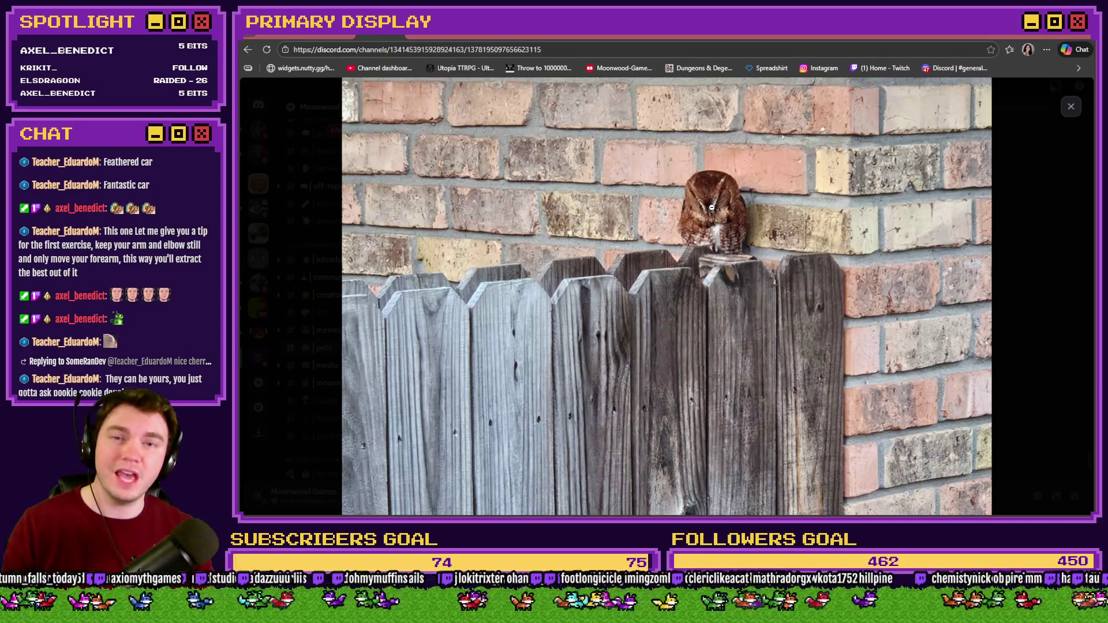
{"action": "left_click", "coordinate": [712, 208]}
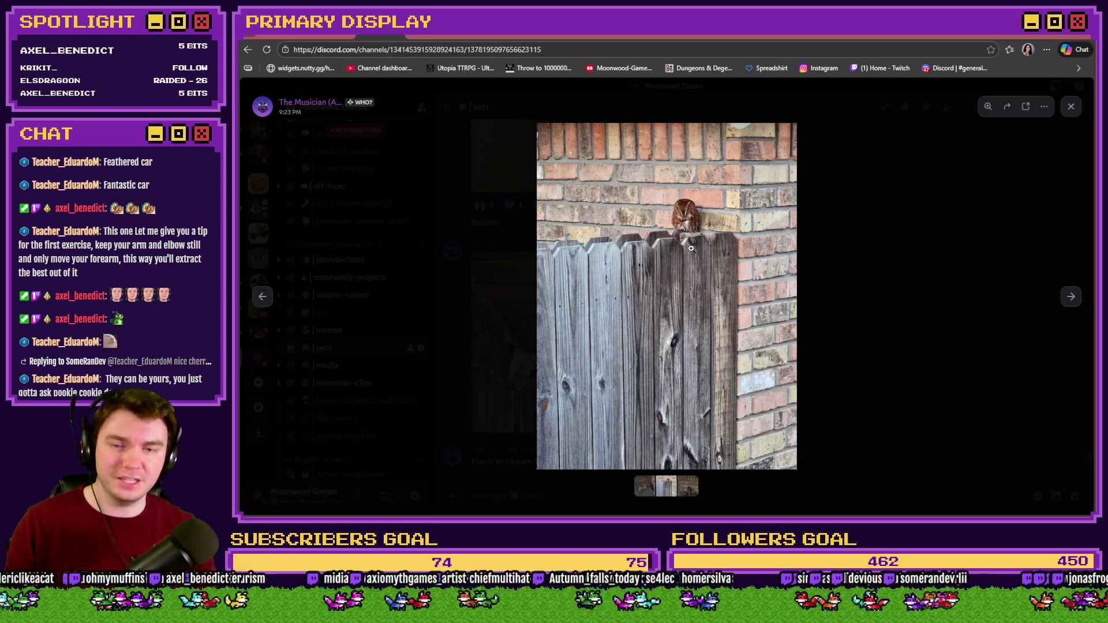
{"action": "left_click", "coordinate": [923, 267]}
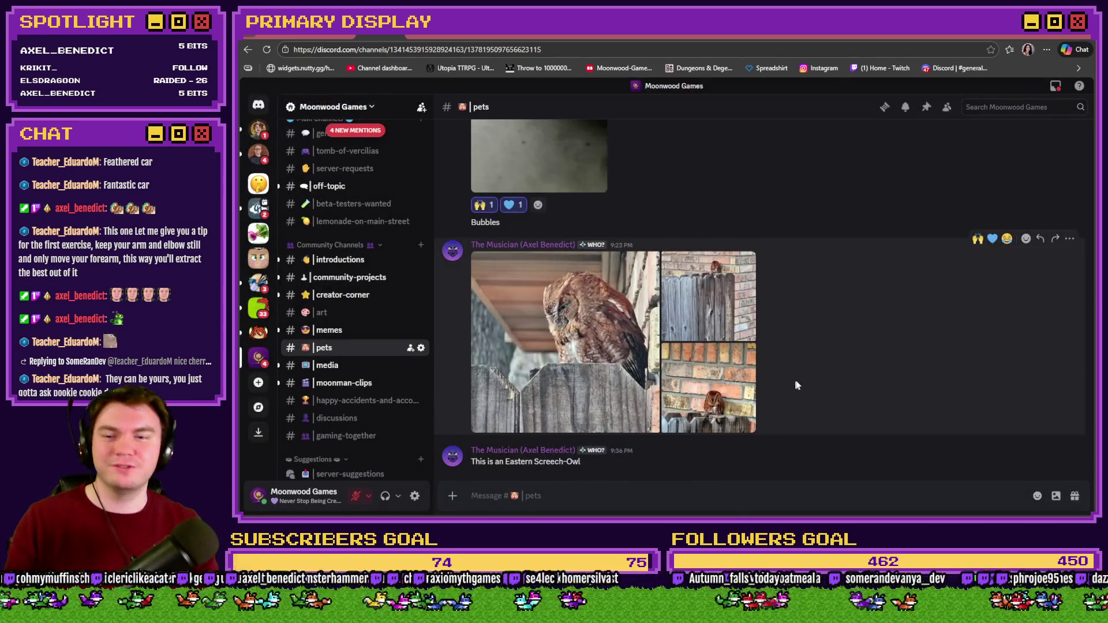
- React 💙 to the owl photos and 🙌 to the owl message, then bring up the Tomb of Vercilias Trello board
{"action": "left_click", "coordinate": [991, 238]}
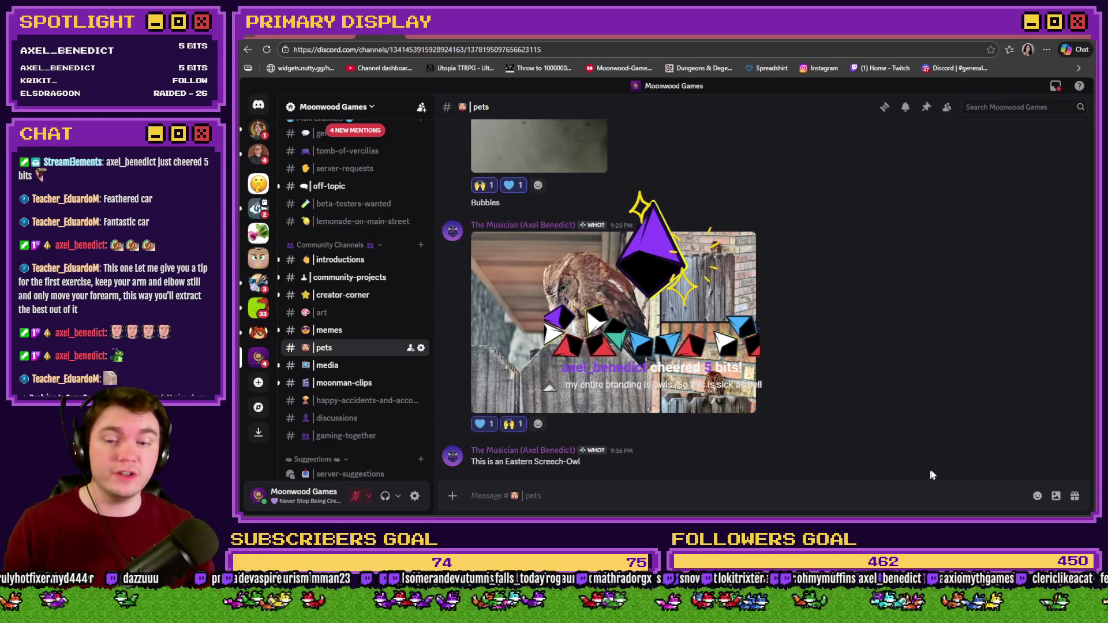
{"action": "left_click", "coordinate": [976, 444]}
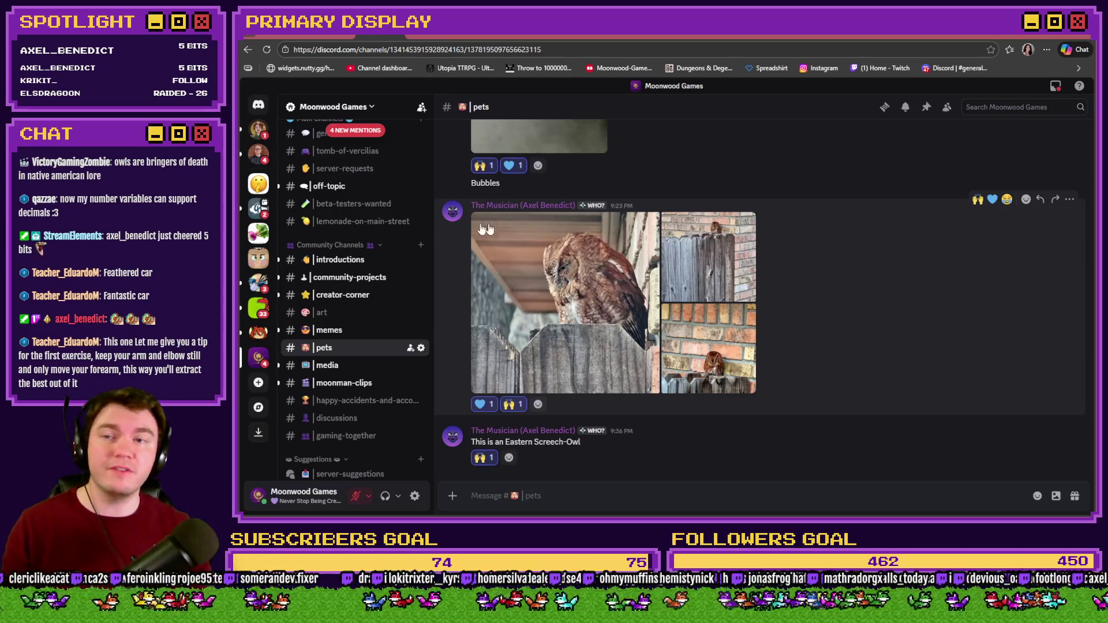
{"action": "left_click", "coordinate": [462, 29]}
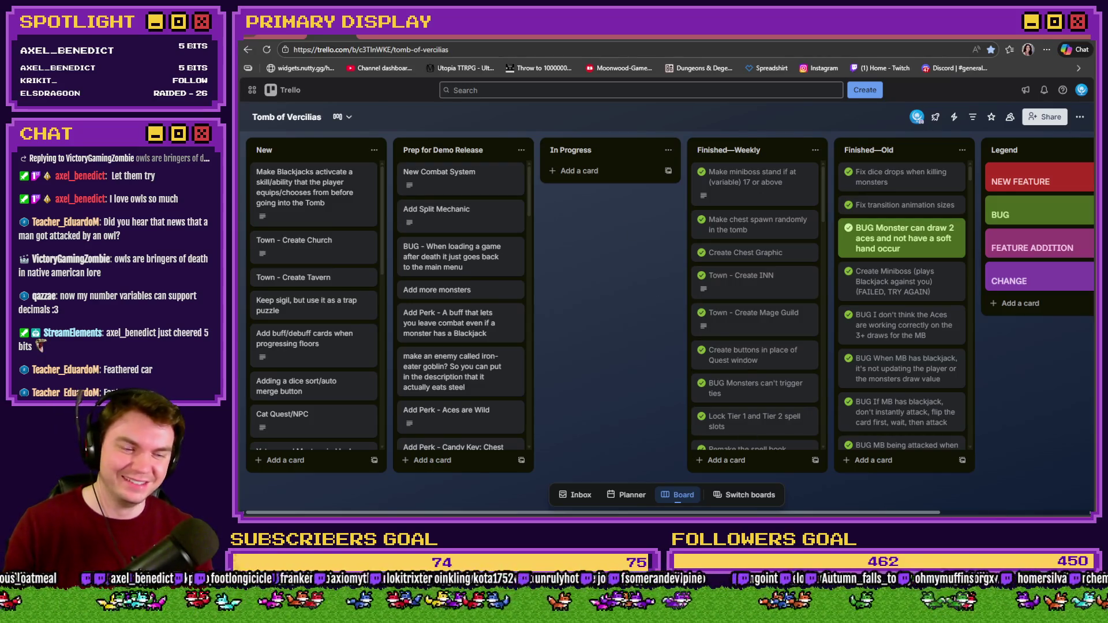
- Alt+Tab back to the RPG Maker MZ editor showing the 27x15 TheTomb map
{"action": "key", "text": "alt+Tab"}
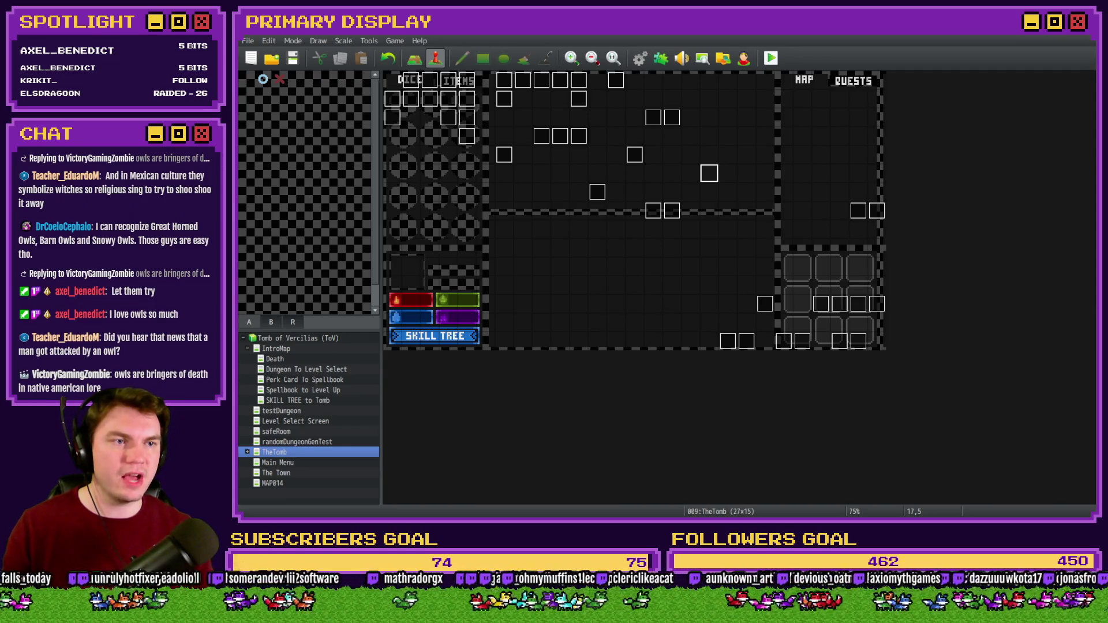
- Open EV035 'Draw And Attack' on TheTomb map in the Event Editor
{"action": "double_click", "coordinate": [838, 346]}
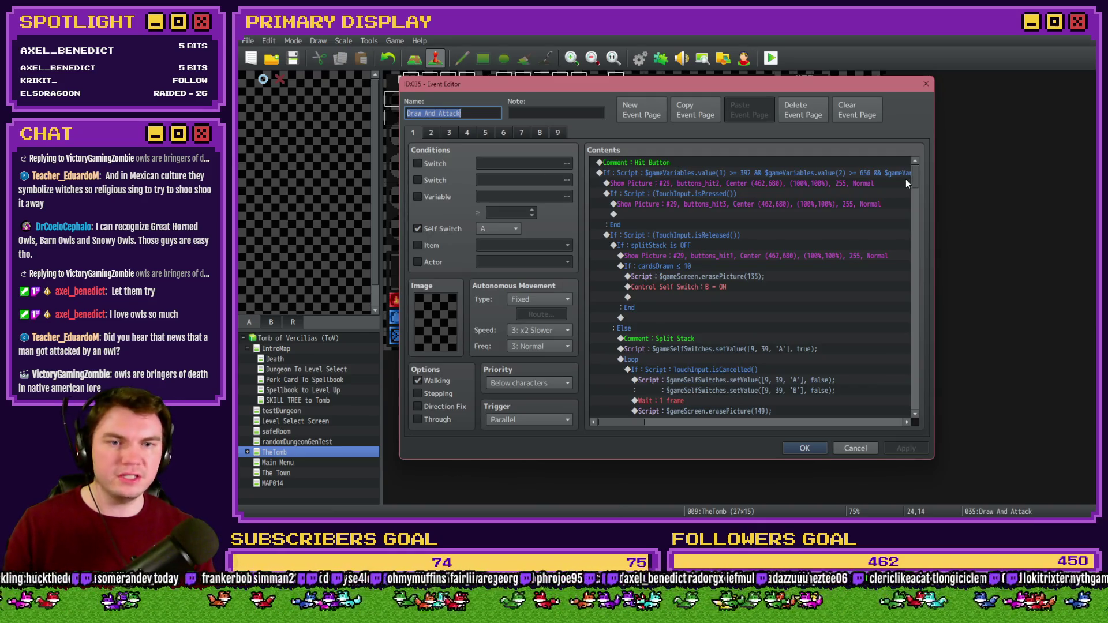
- Scroll through page 2's contents to the BLACKJACK increment and playerBlackjack_H1 switch commands
{"action": "left_click", "coordinate": [427, 133]}
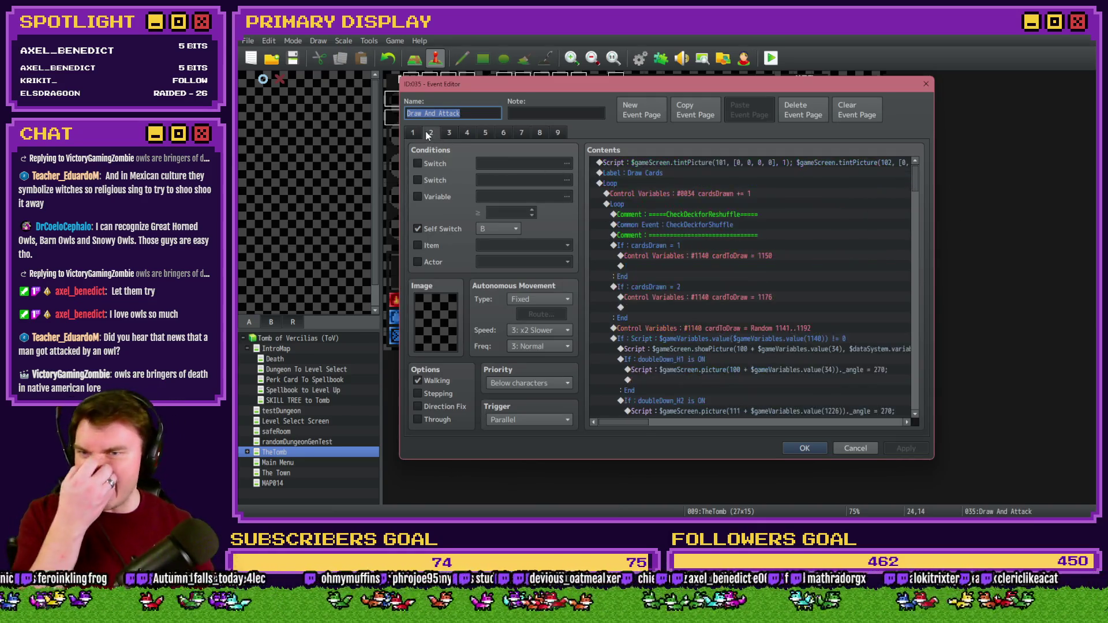
{"action": "scroll", "coordinate": [767, 244], "scroll_direction": "down", "scroll_amount": 8}
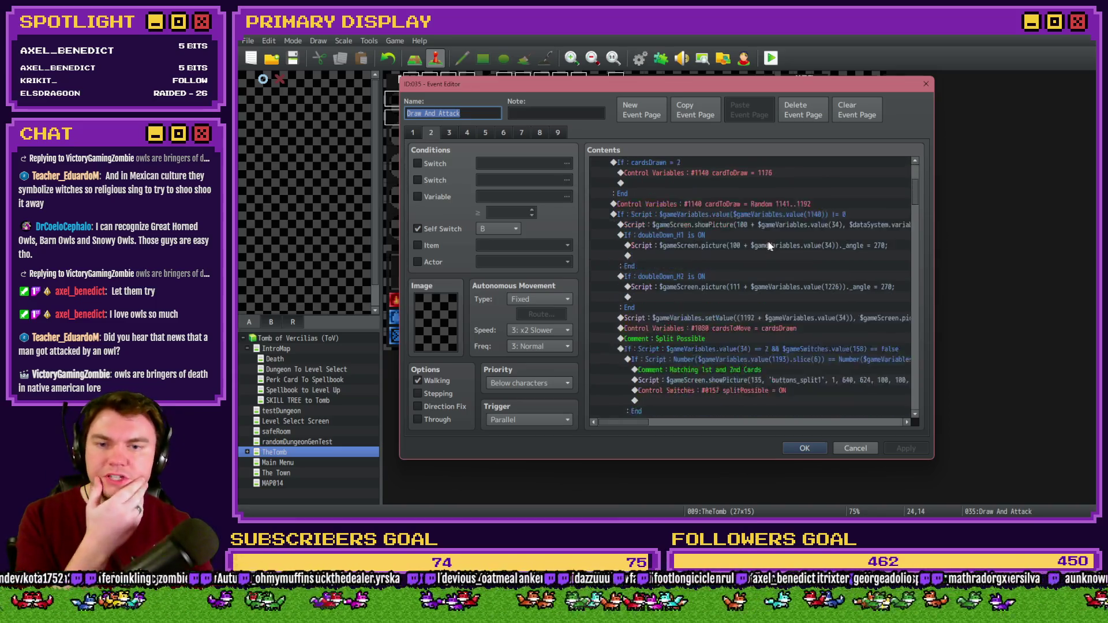
{"action": "scroll", "coordinate": [768, 252], "scroll_direction": "down", "scroll_amount": 7}
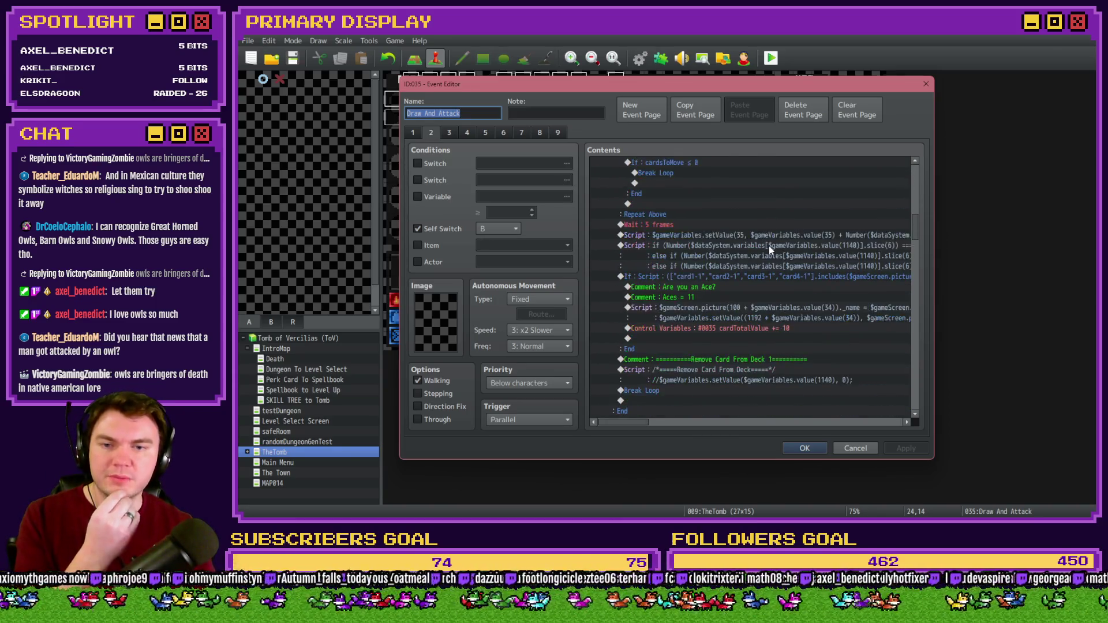
{"action": "scroll", "coordinate": [766, 253], "scroll_direction": "down", "scroll_amount": 6}
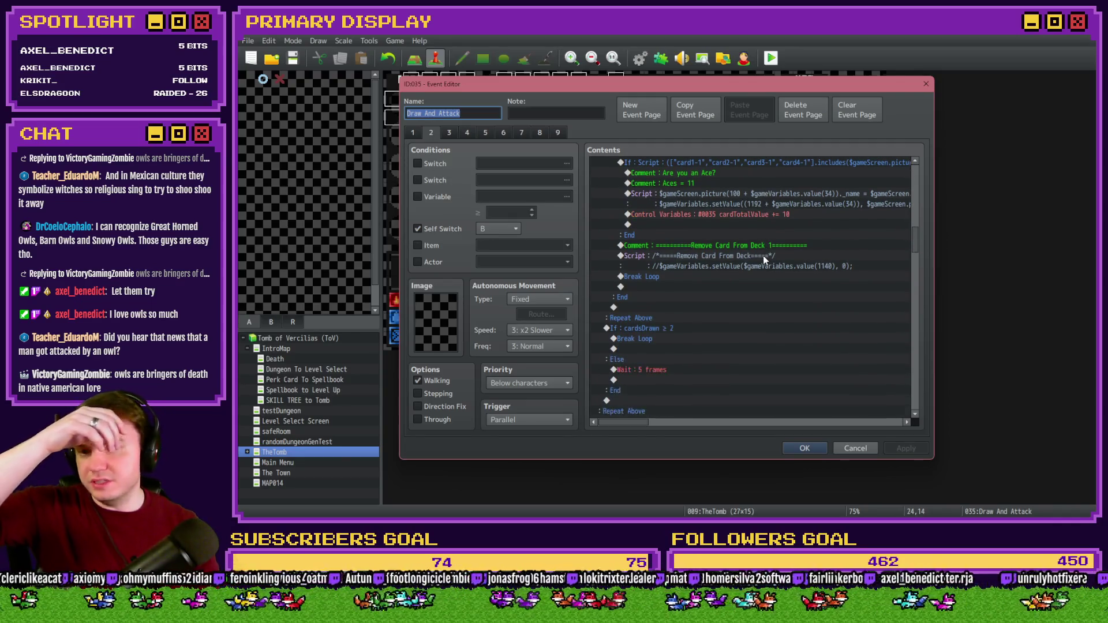
{"action": "scroll", "coordinate": [759, 265], "scroll_direction": "down", "scroll_amount": 4}
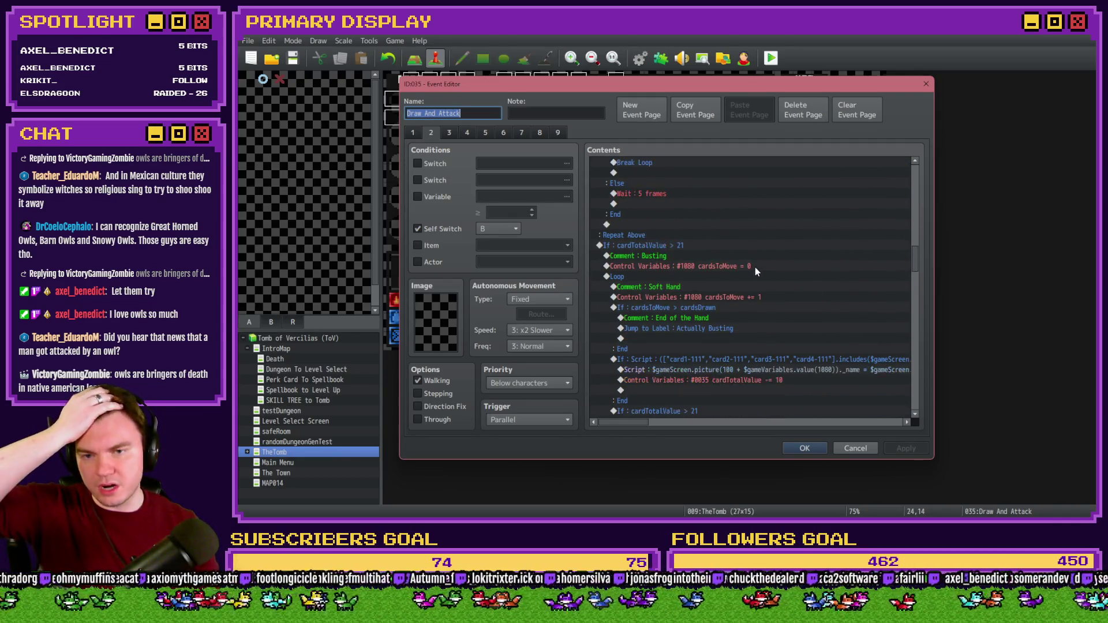
{"action": "scroll", "coordinate": [697, 264], "scroll_direction": "down", "scroll_amount": 6}
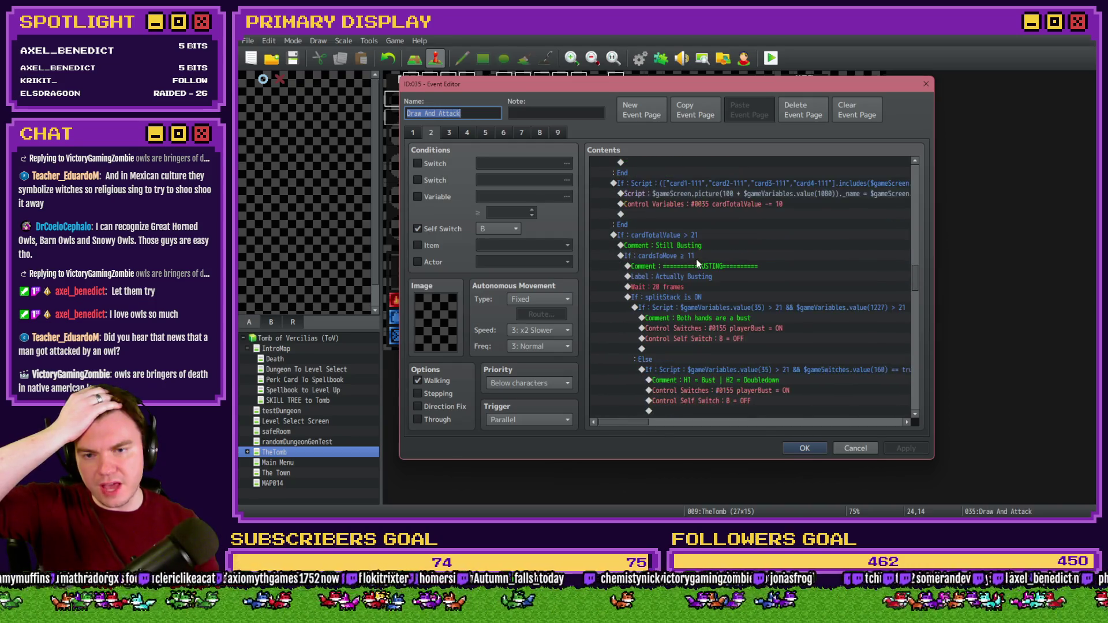
{"action": "scroll", "coordinate": [698, 265], "scroll_direction": "down", "scroll_amount": 10}
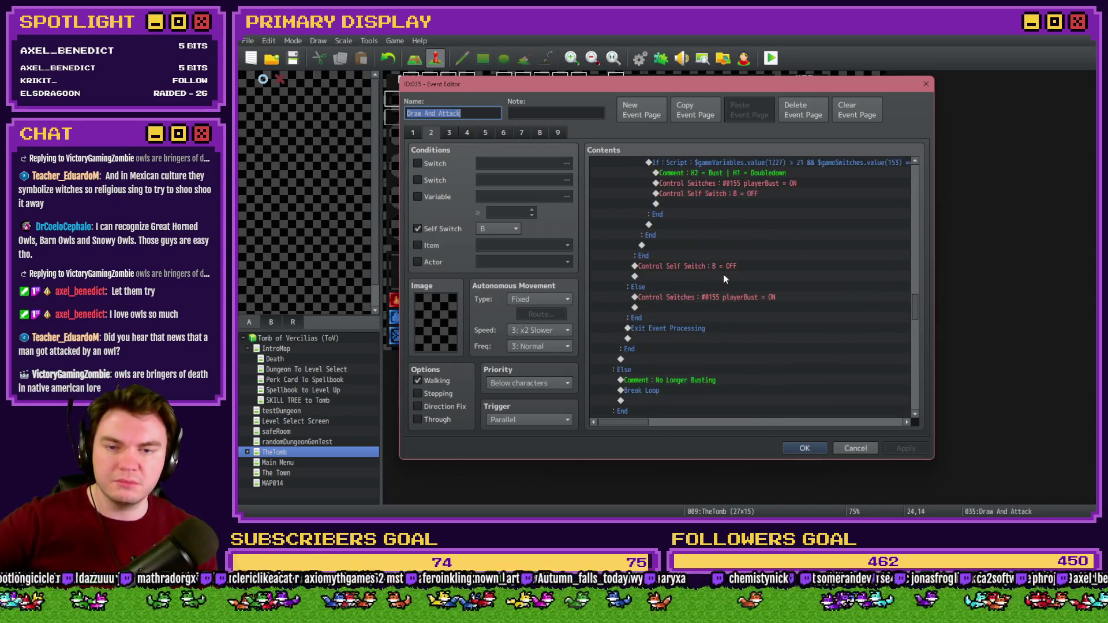
{"action": "scroll", "coordinate": [722, 288], "scroll_direction": "down", "scroll_amount": 5}
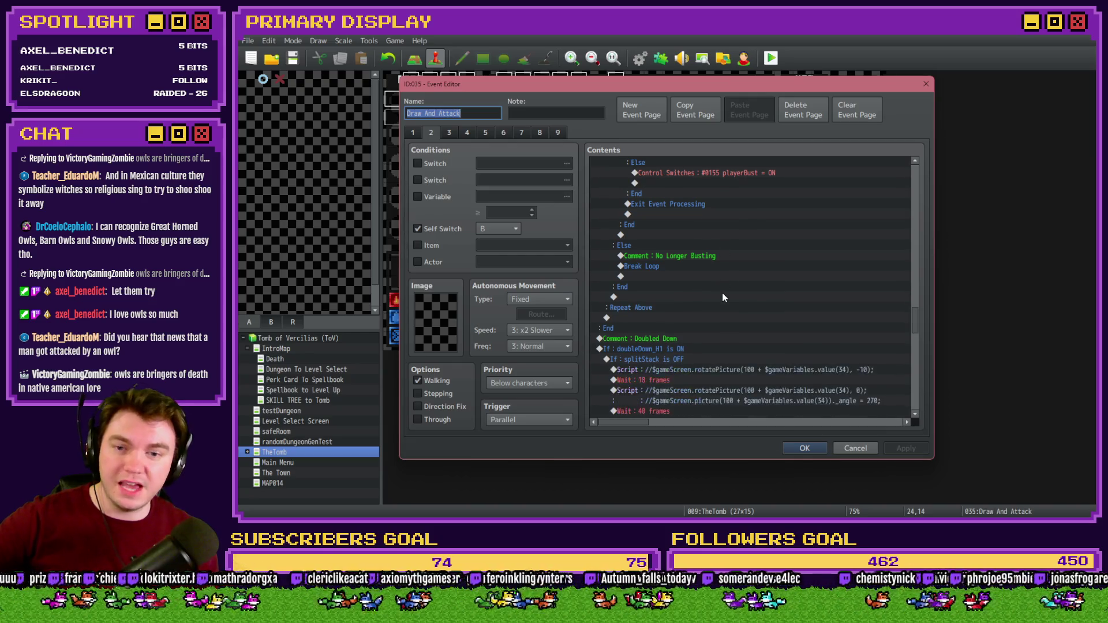
{"action": "scroll", "coordinate": [691, 272], "scroll_direction": "down", "scroll_amount": 10}
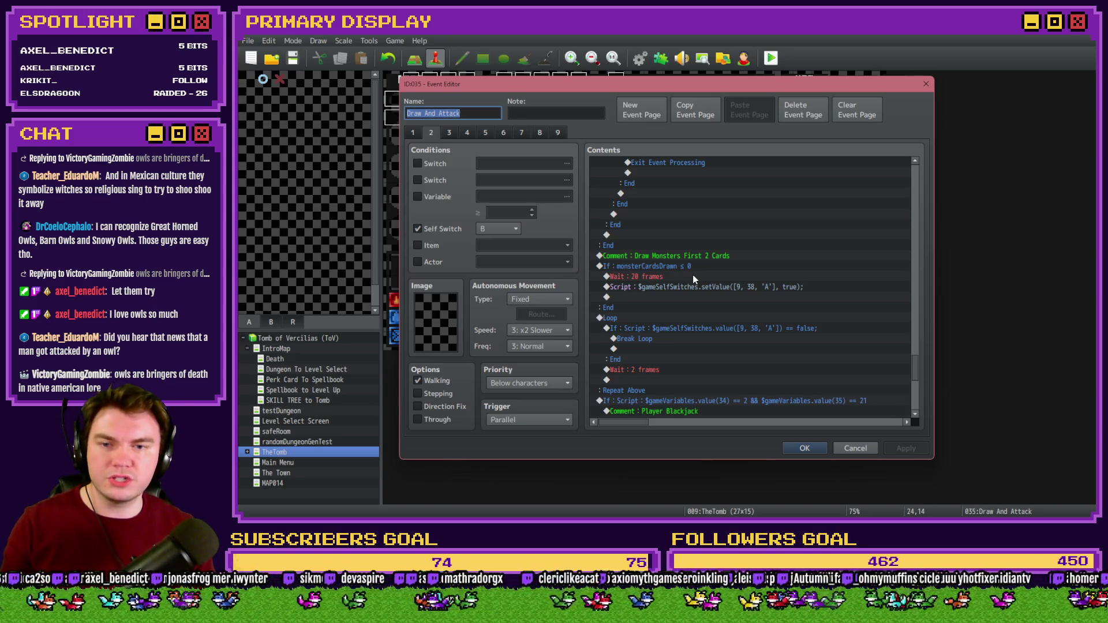
{"action": "scroll", "coordinate": [660, 348], "scroll_direction": "down", "scroll_amount": 4}
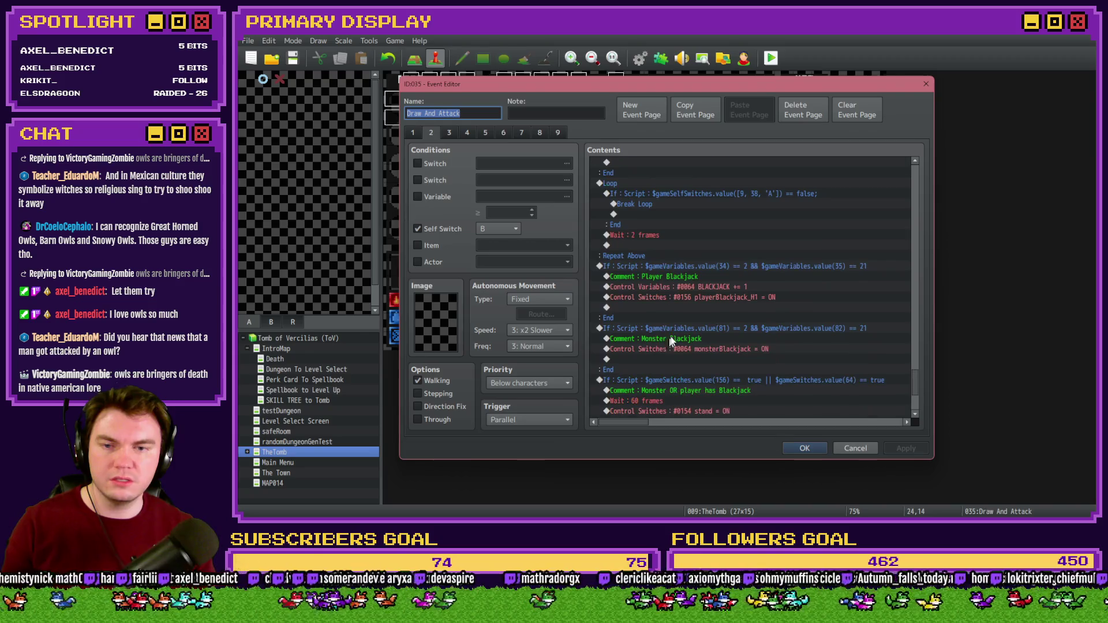
{"action": "left_click", "coordinate": [701, 288]}
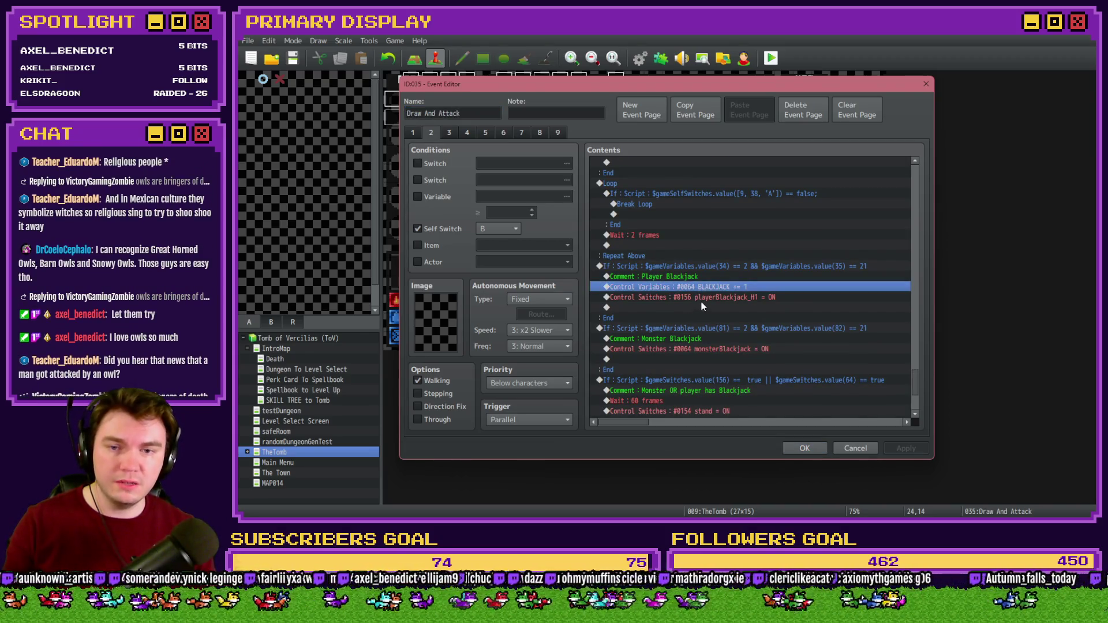
{"action": "left_click", "coordinate": [702, 298]}
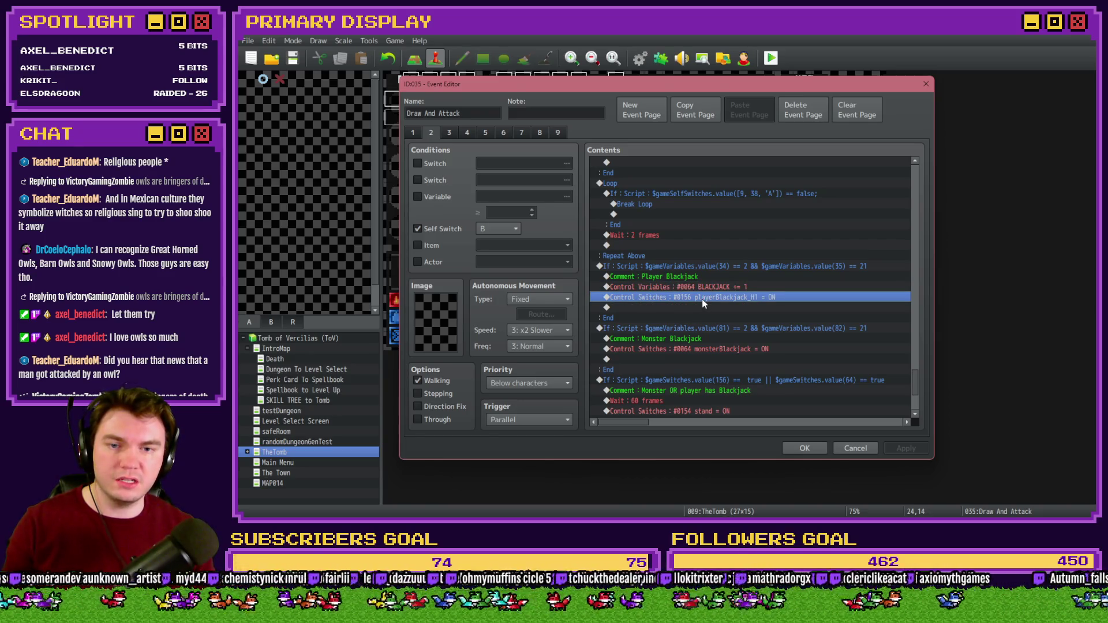
{"action": "scroll", "coordinate": [701, 298], "scroll_direction": "down", "scroll_amount": 4}
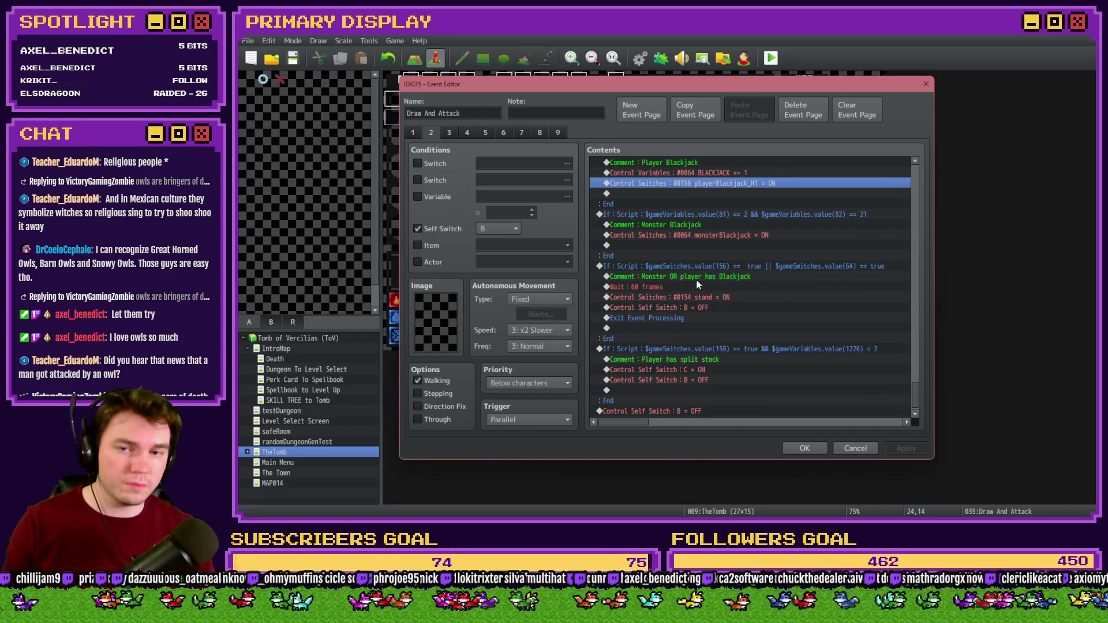
{"action": "scroll", "coordinate": [694, 306], "scroll_direction": "down", "scroll_amount": 1}
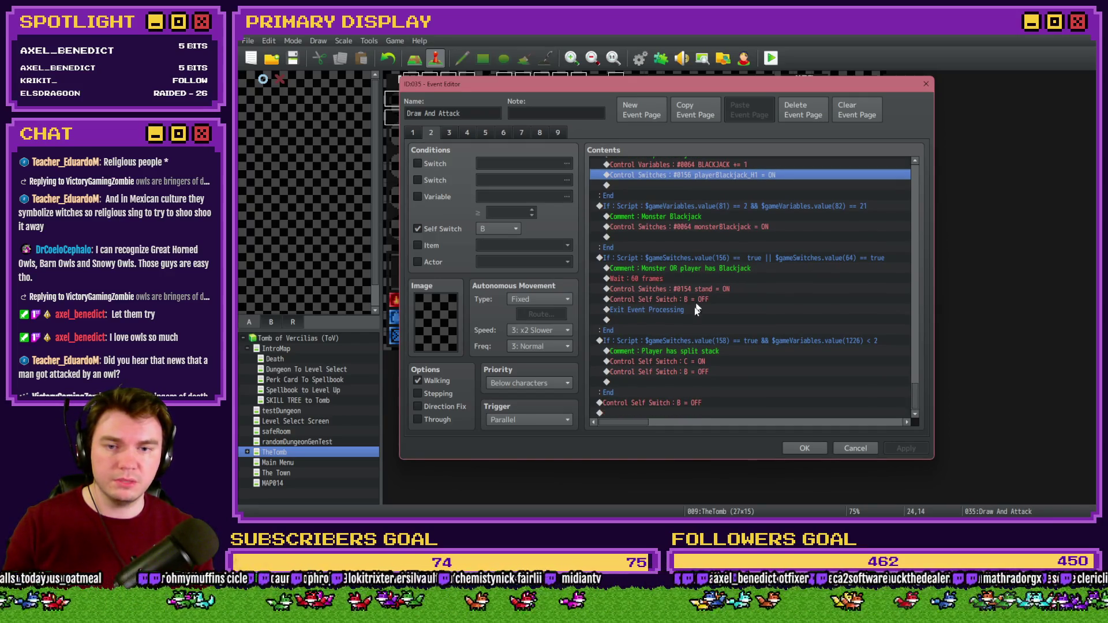
{"action": "scroll", "coordinate": [679, 361], "scroll_direction": "up", "scroll_amount": 3}
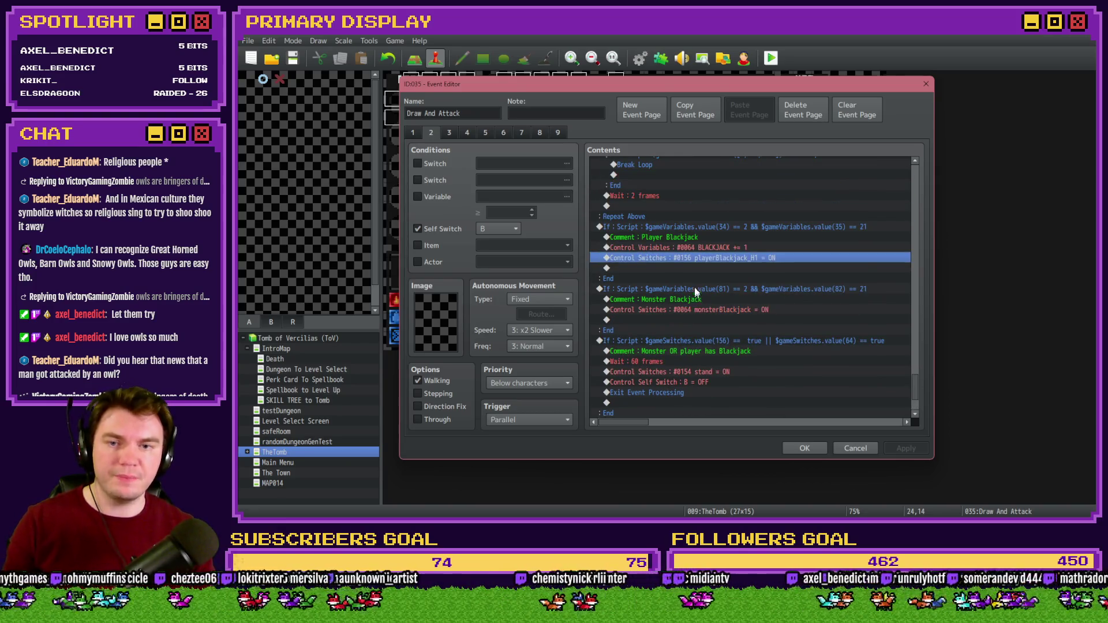
{"action": "left_click", "coordinate": [711, 247]}
{"action": "left_click", "coordinate": [710, 258]}
{"action": "left_click", "coordinate": [707, 252]}
{"action": "left_click", "coordinate": [706, 258]}
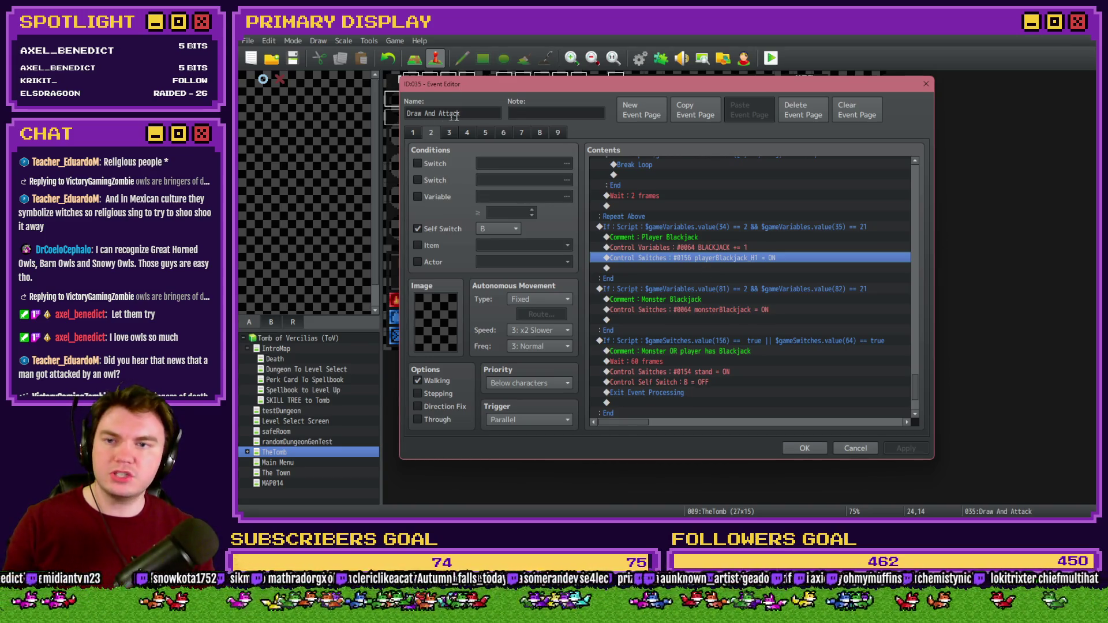
- Check the playerBust, MonsterBust and third pages, then return to page 2
{"action": "left_click", "coordinate": [484, 134]}
{"action": "left_click", "coordinate": [468, 133]}
{"action": "left_click", "coordinate": [483, 135]}
{"action": "left_click", "coordinate": [503, 133]}
{"action": "scroll", "coordinate": [908, 207], "scroll_direction": "down", "scroll_amount": 3}
{"action": "scroll", "coordinate": [908, 206], "scroll_direction": "up", "scroll_amount": 3}
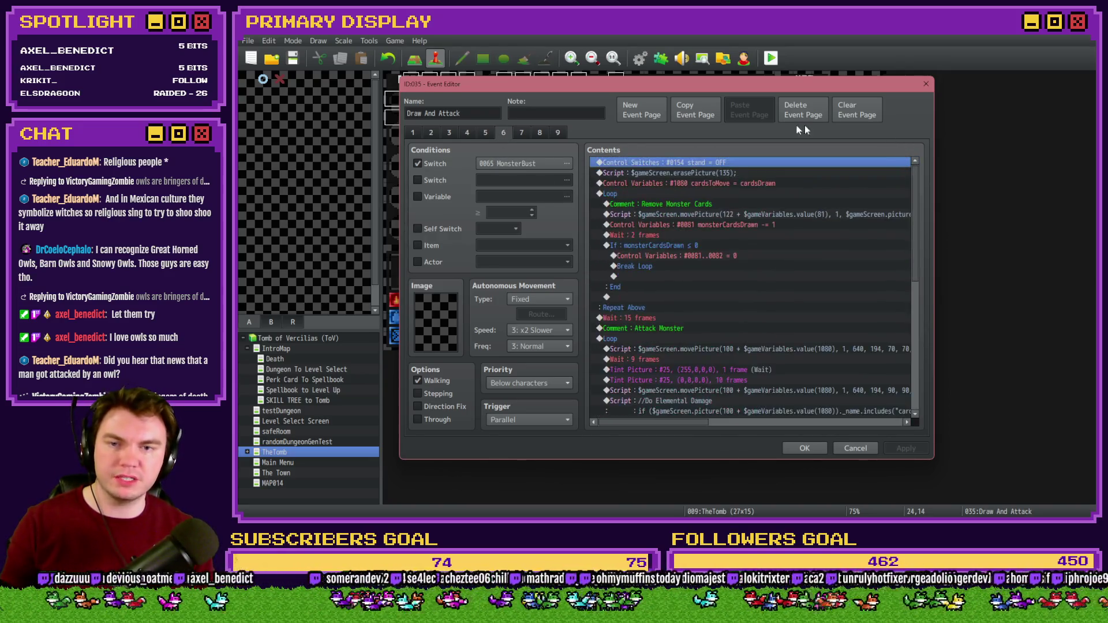
{"action": "left_click", "coordinate": [448, 134]}
{"action": "left_click", "coordinate": [430, 133]}
- Insert a new Control Switches command below the playerBlackjack_H1 switch on page 2
{"action": "left_click_drag", "start_coordinate": [916, 210], "coordinate": [920, 387]}
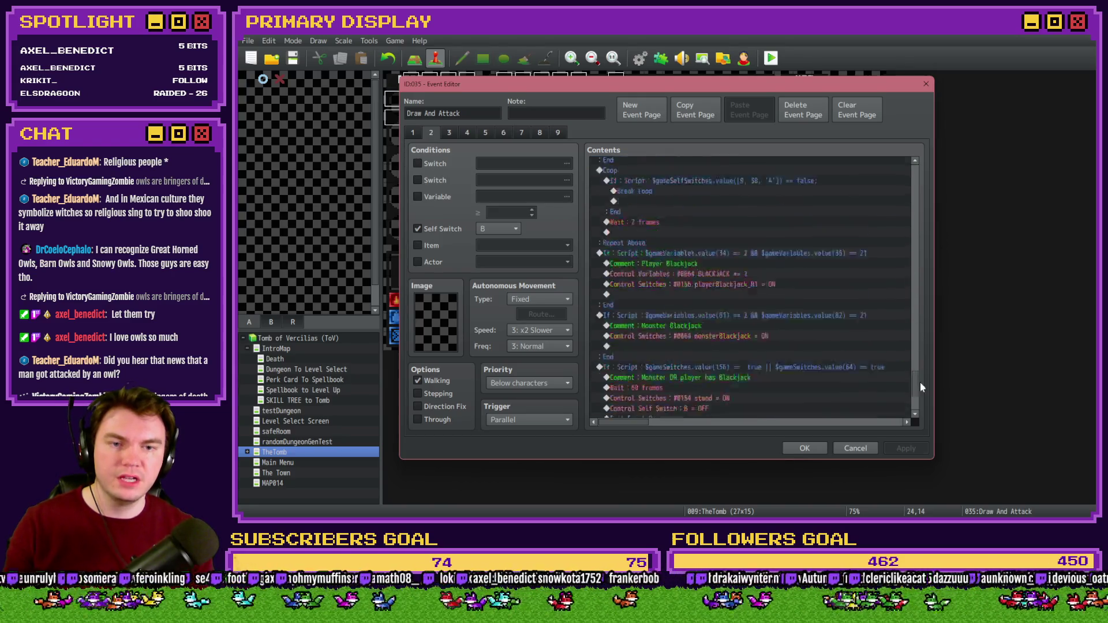
{"action": "scroll", "coordinate": [699, 336], "scroll_direction": "up", "scroll_amount": 2}
{"action": "left_click", "coordinate": [709, 300]}
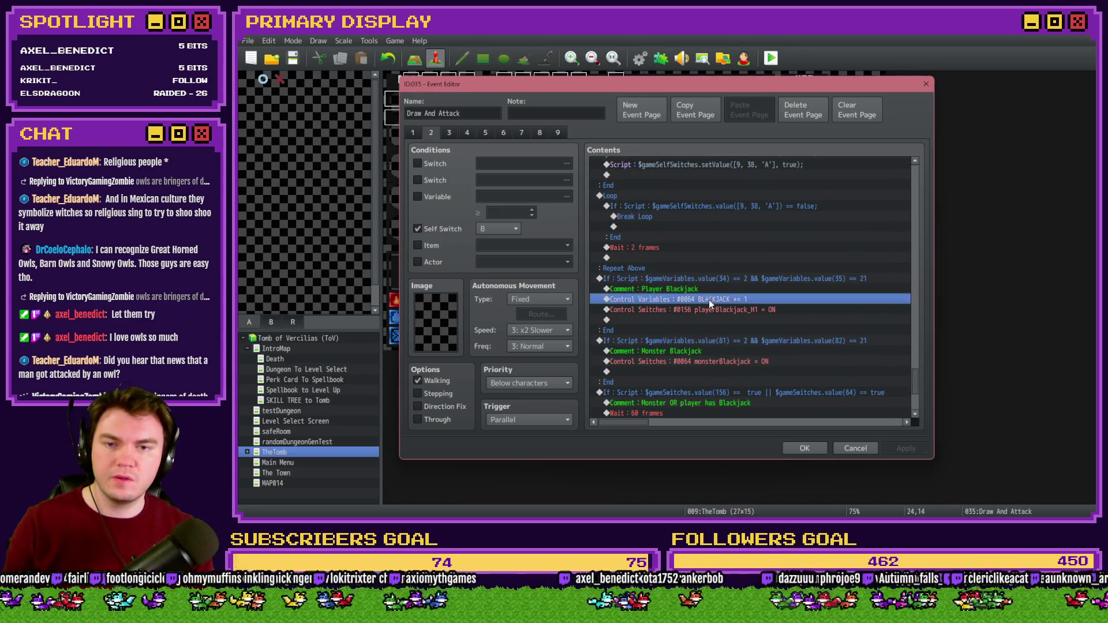
{"action": "left_click", "coordinate": [708, 311]}
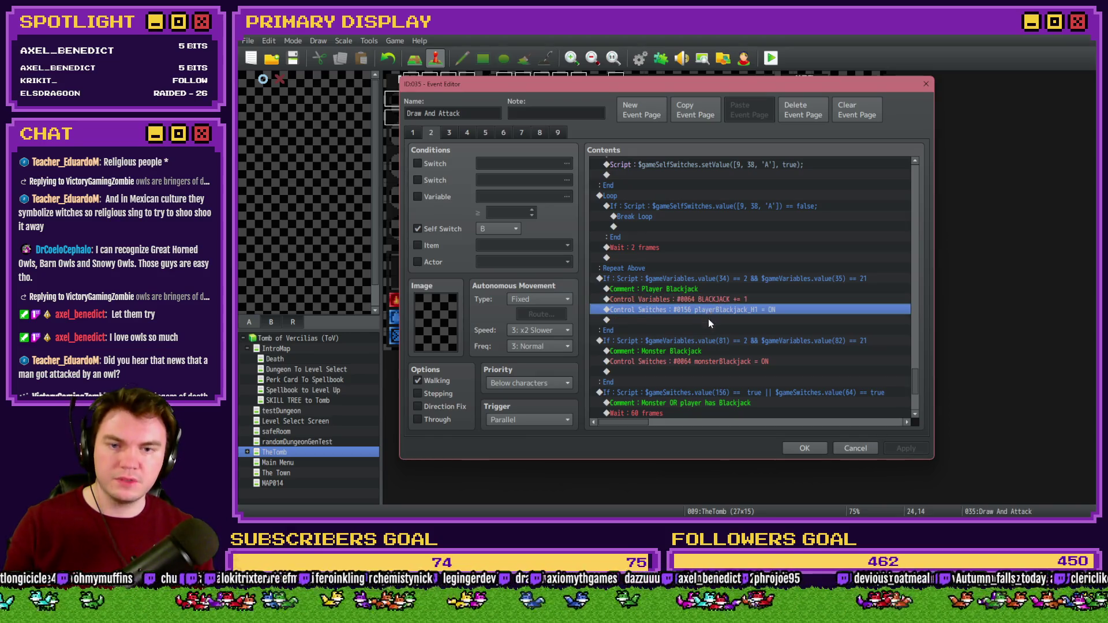
{"action": "double_click", "coordinate": [708, 318]}
{"action": "left_click", "coordinate": [702, 255]}
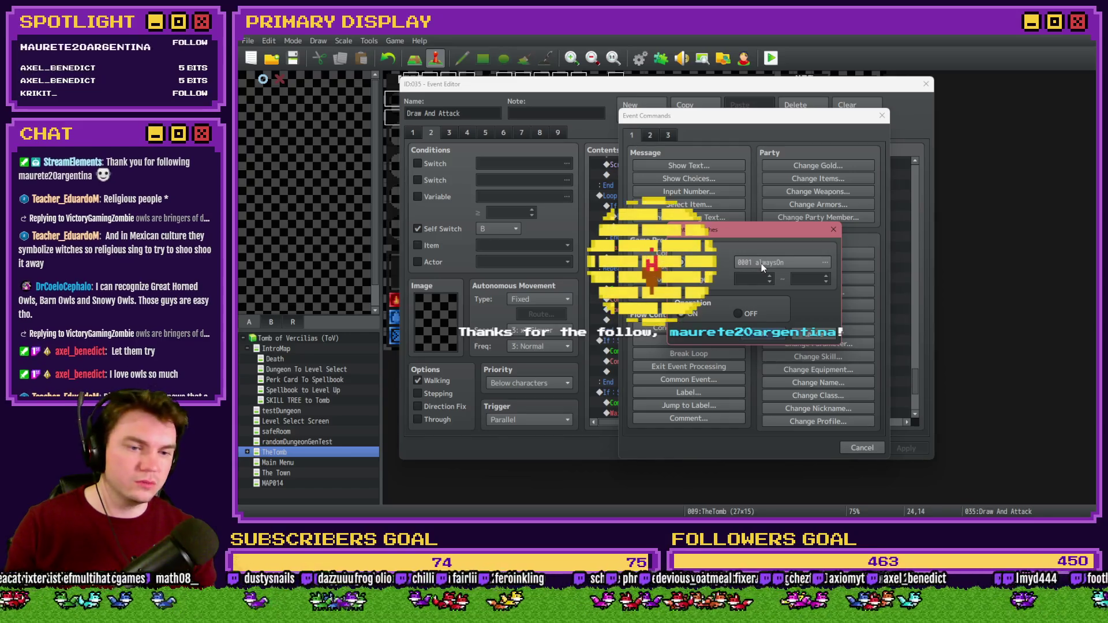
- Look up card1-1's variable number (1141) in the variable list, then close it unchanged
{"action": "left_click", "coordinate": [761, 263]}
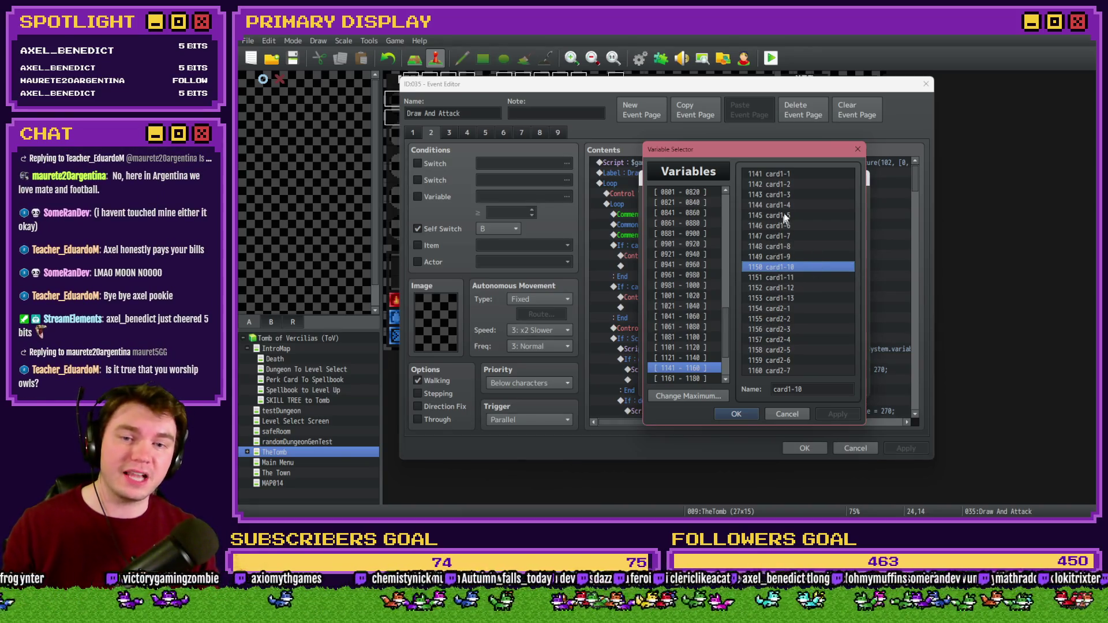
{"action": "left_click", "coordinate": [774, 176]}
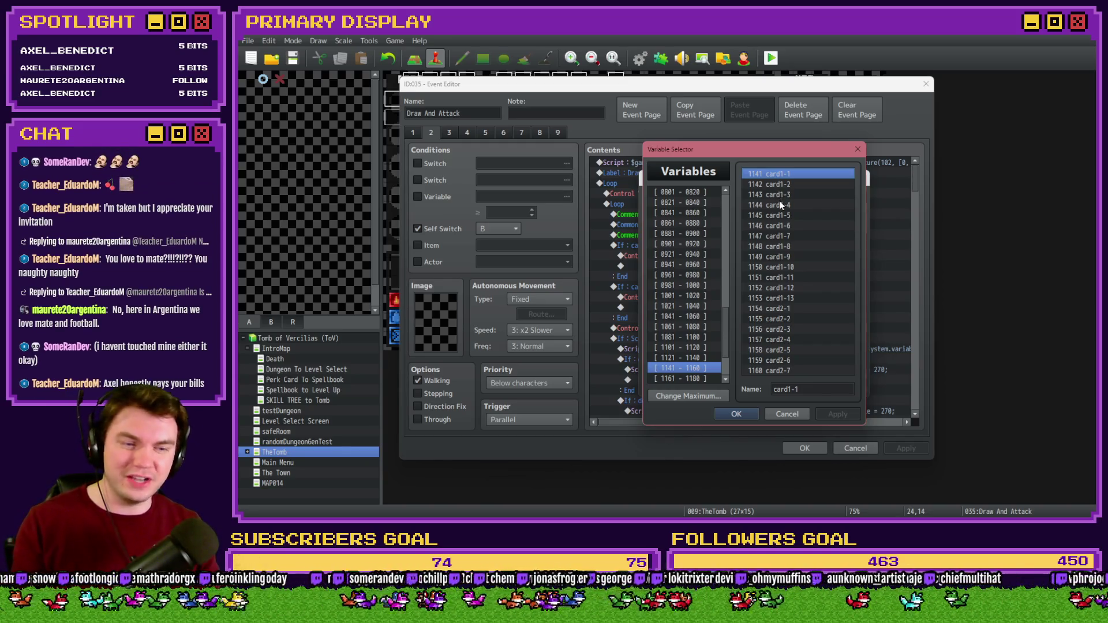
{"action": "key", "text": "Escape"}
- Set the first draw's cardToDraw constant to 1141
{"action": "double_click", "coordinate": [731, 297]}
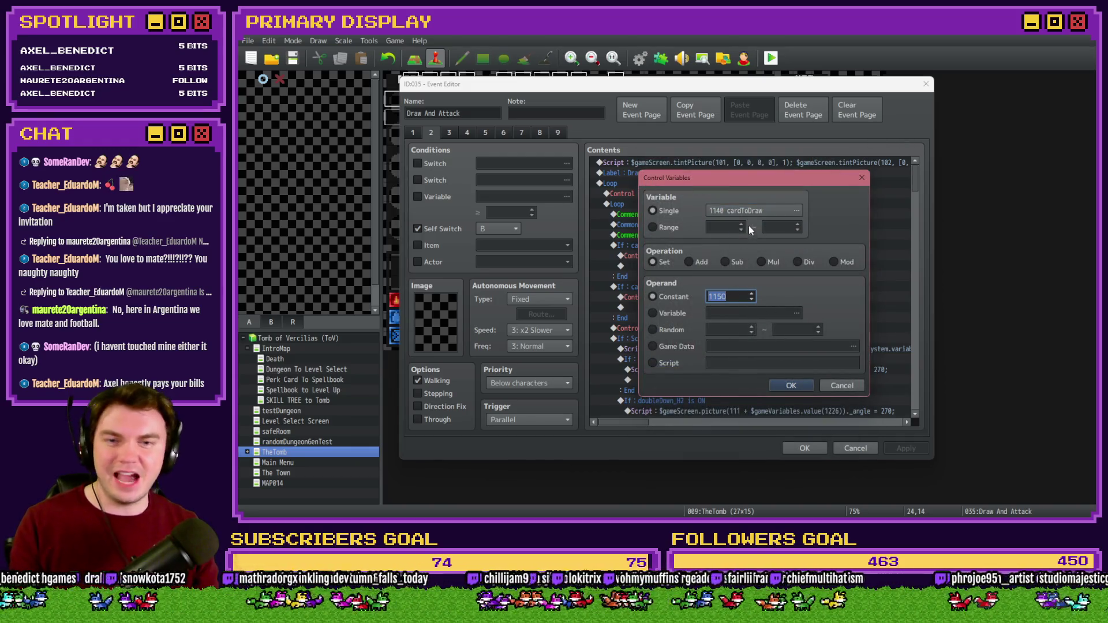
{"action": "left_click", "coordinate": [751, 210]}
{"action": "key", "text": "Escape"}
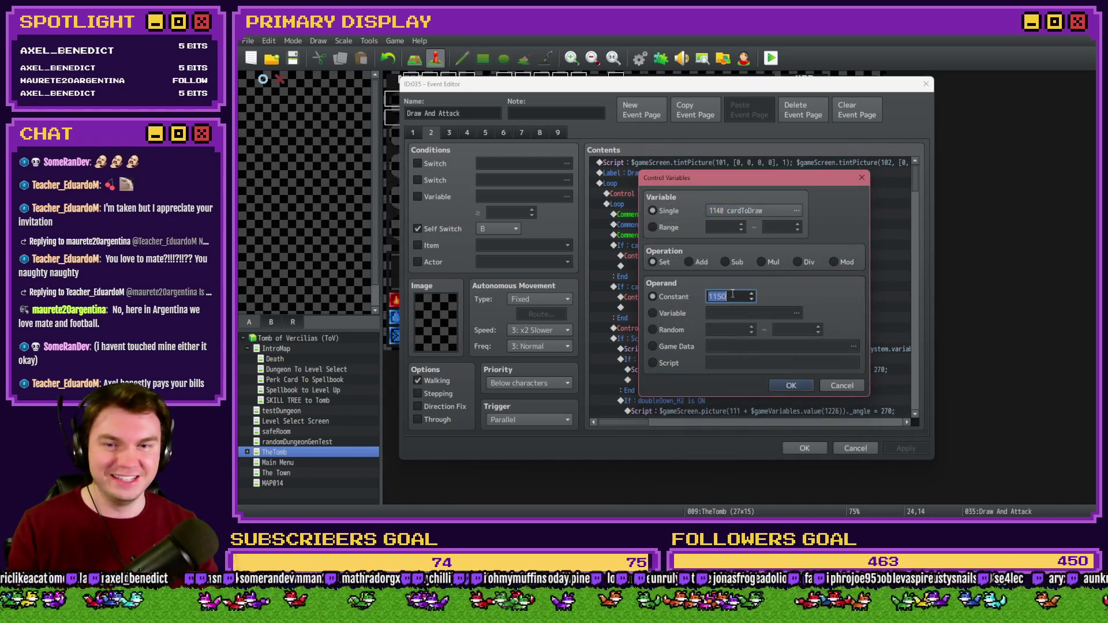
{"action": "type", "text": "1144"}
{"action": "key", "text": "BackSpace"}
{"action": "type", "text": "1"}
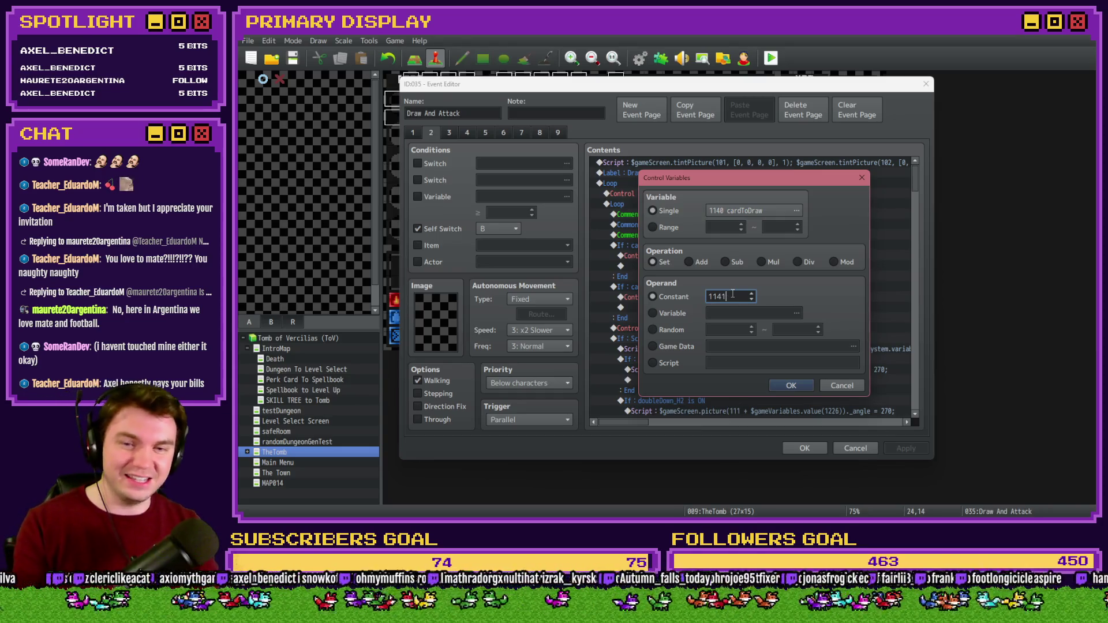
{"action": "left_click", "coordinate": [791, 386]}
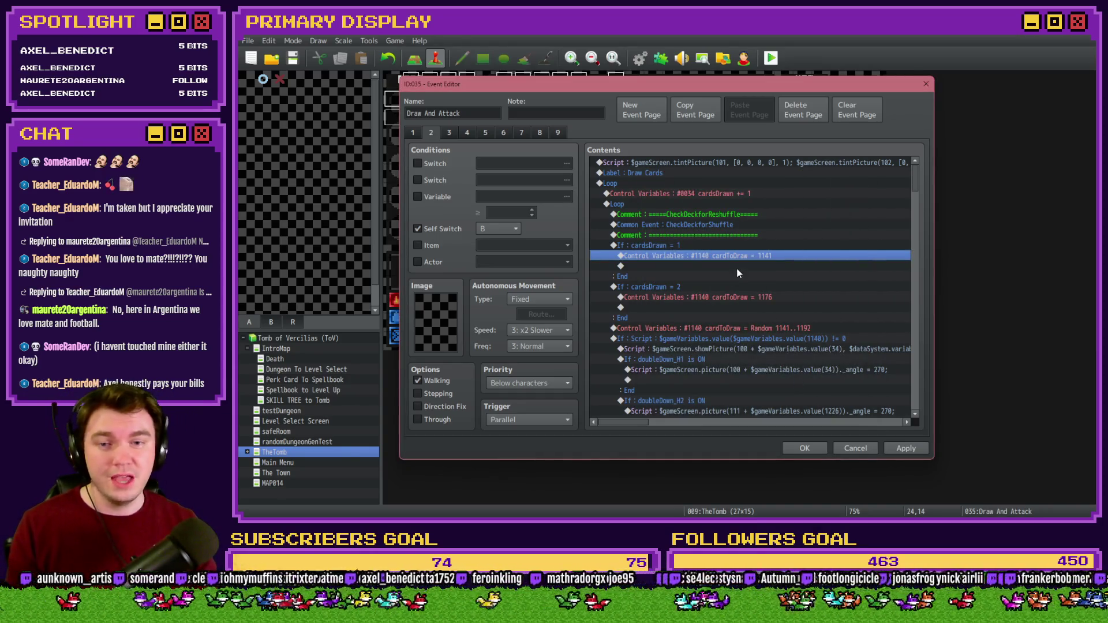
- Change the second draw's cardToDraw from 1176 to 1150, then apply and close the event
{"action": "left_click", "coordinate": [734, 289]}
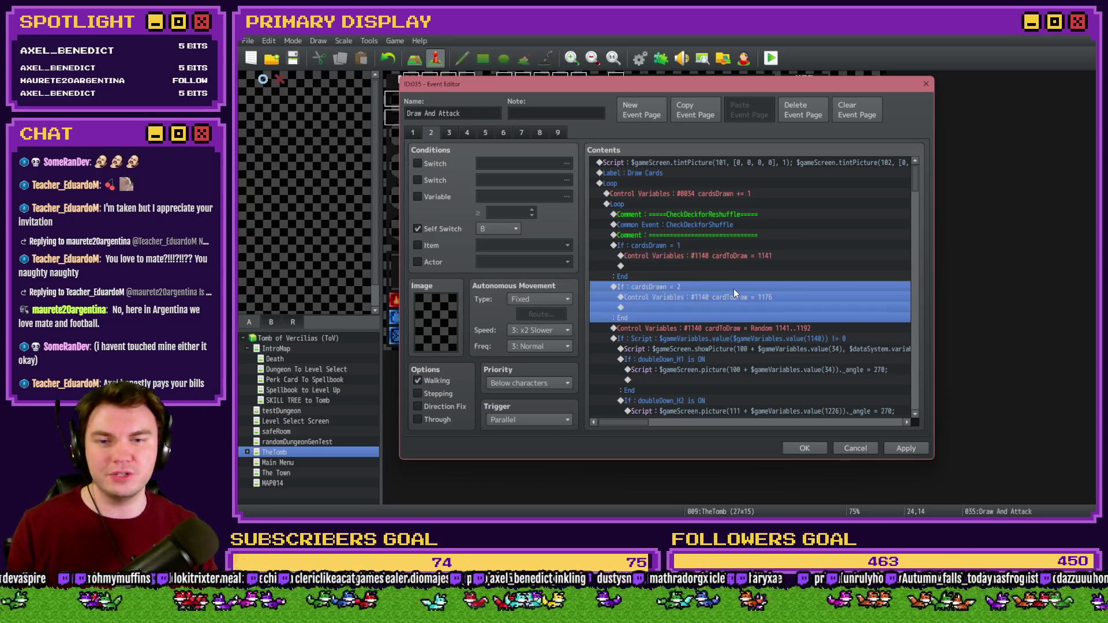
{"action": "double_click", "coordinate": [734, 295]}
{"action": "left_click", "coordinate": [760, 205]}
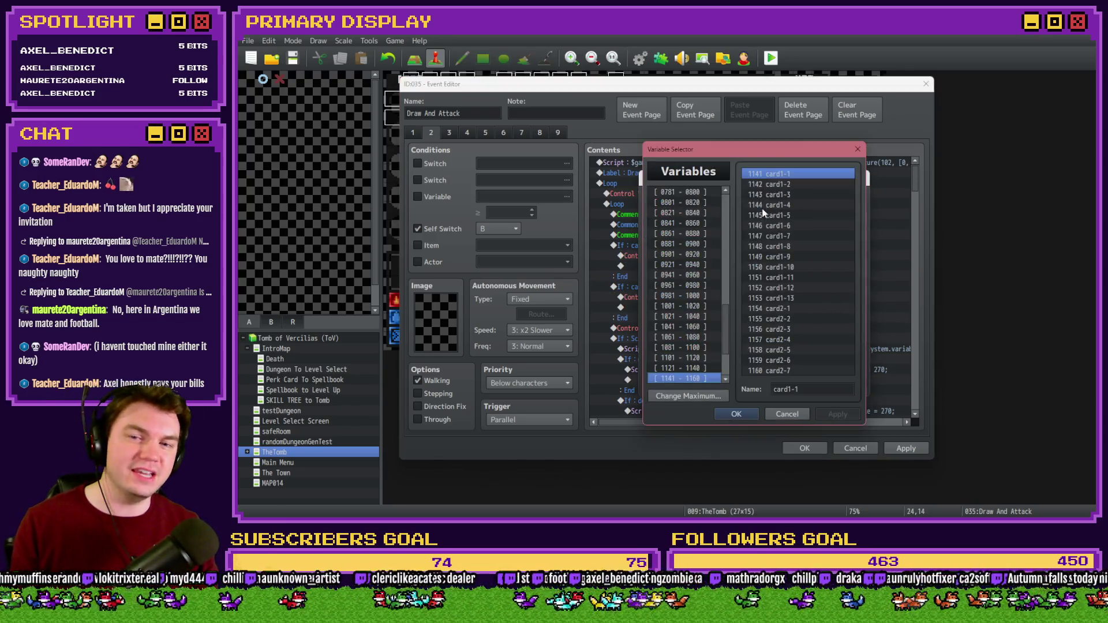
{"action": "left_click", "coordinate": [801, 269]}
{"action": "key", "text": "Escape"}
{"action": "double_click", "coordinate": [740, 297]}
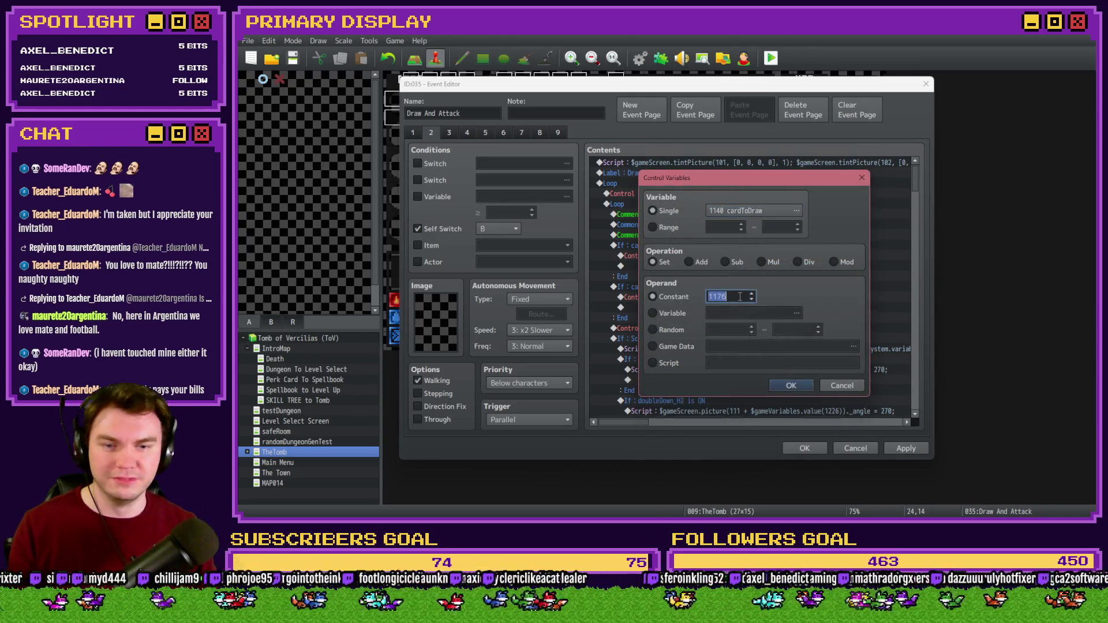
{"action": "type", "text": "1150"}
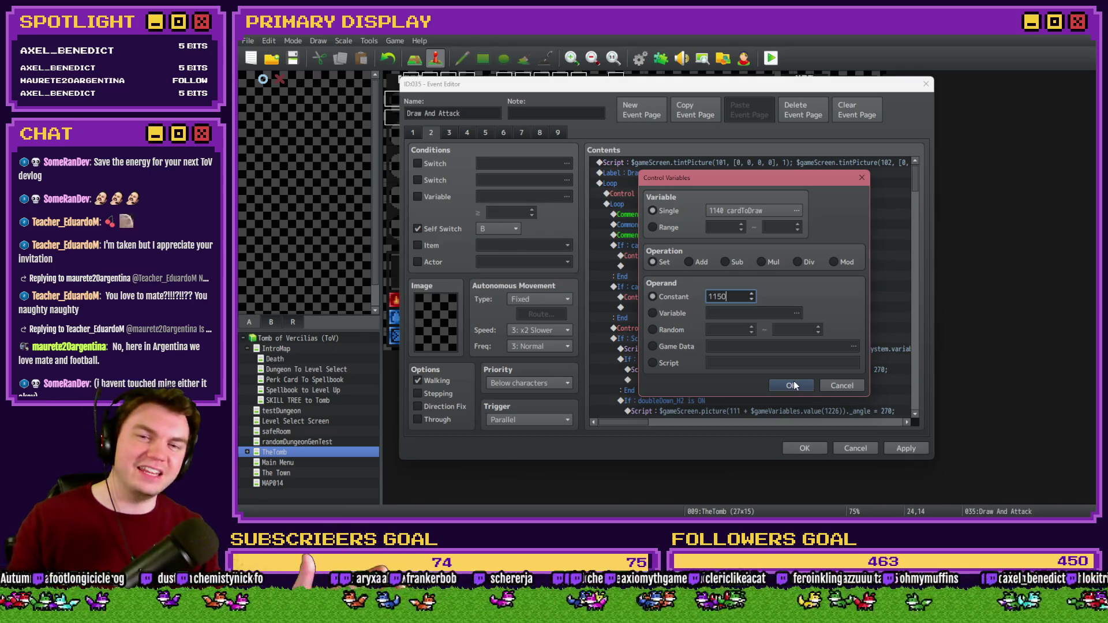
{"action": "left_click", "coordinate": [791, 385]}
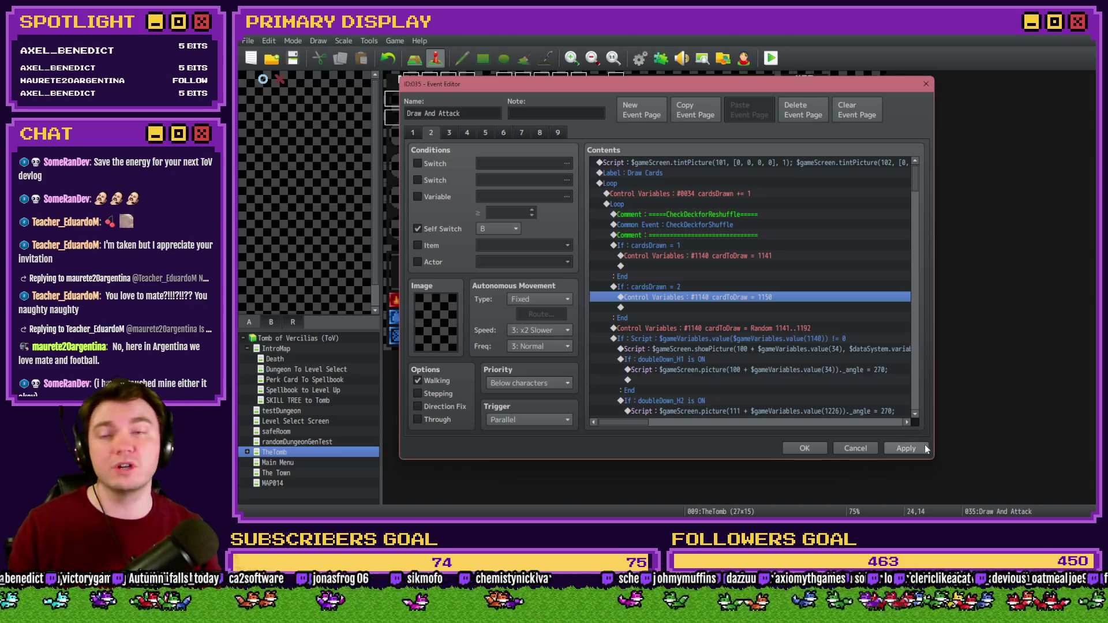
{"action": "left_click", "coordinate": [906, 448]}
{"action": "left_click", "coordinate": [804, 448]}
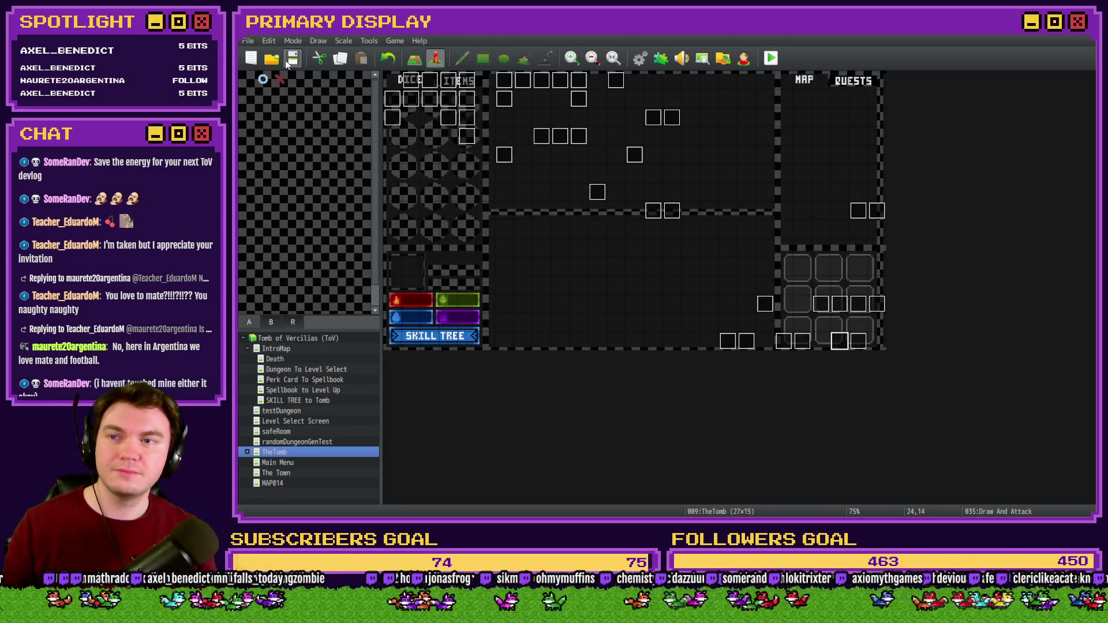
{"action": "left_click", "coordinate": [770, 57]}
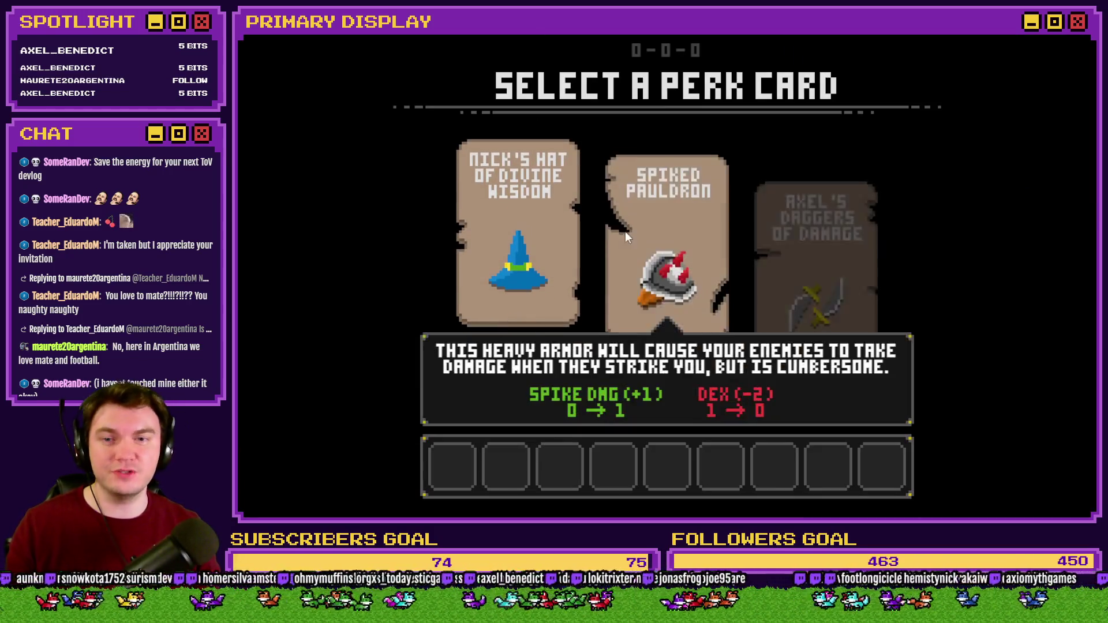
{"action": "left_click", "coordinate": [626, 232]}
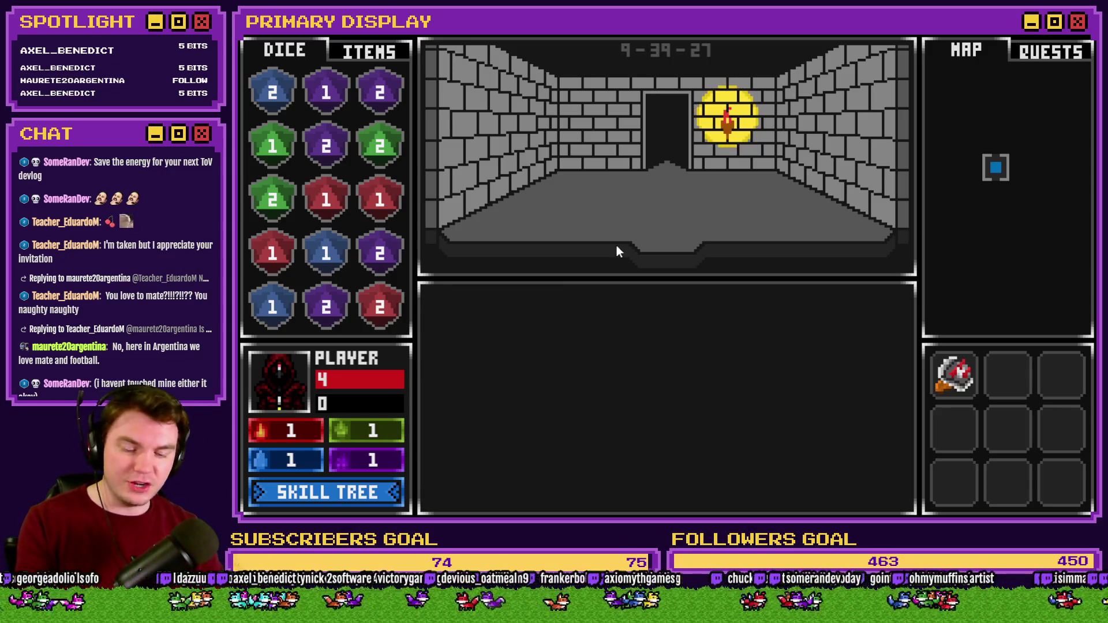
{"action": "key", "text": "w"}
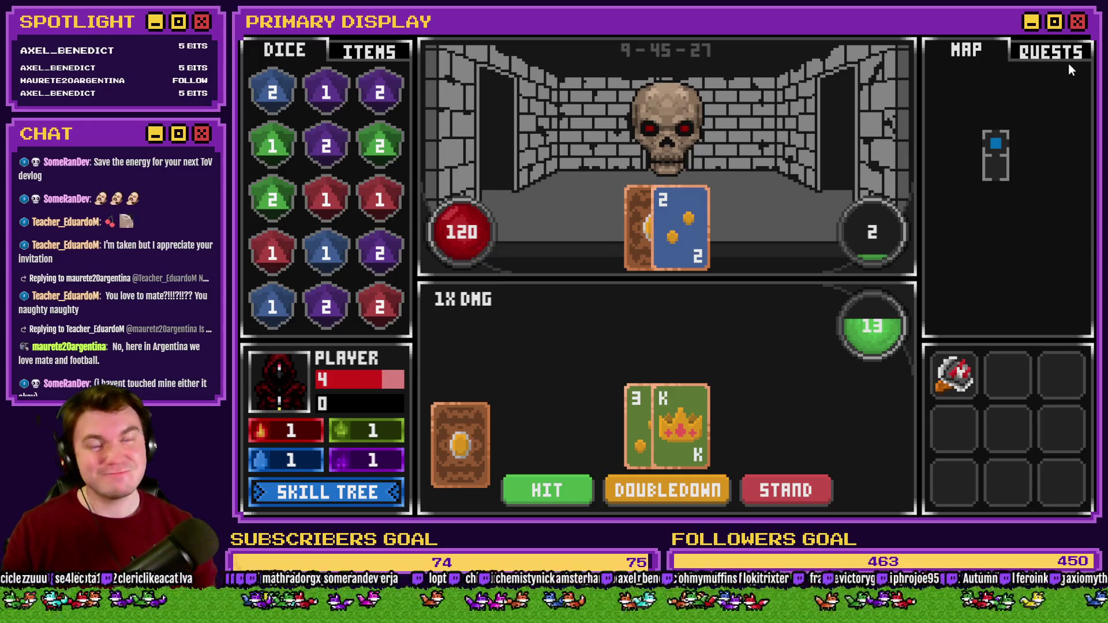
{"action": "left_click", "coordinate": [1077, 39]}
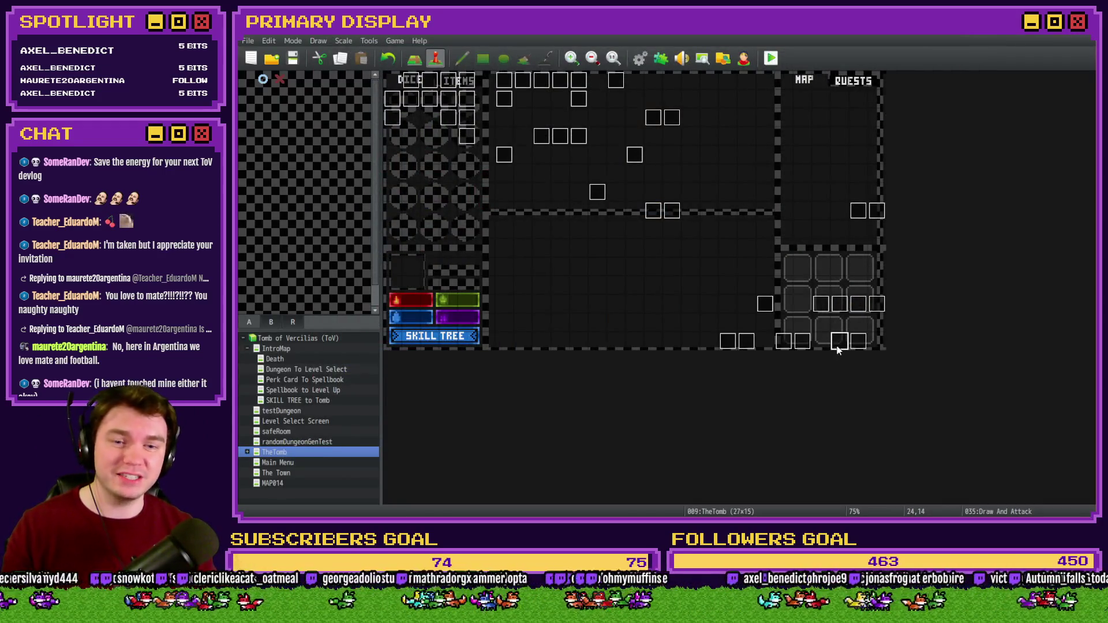
- Move the Random 1141..1192 card draw line above the If cardsDrawn = 1 check
{"action": "double_click", "coordinate": [839, 340]}
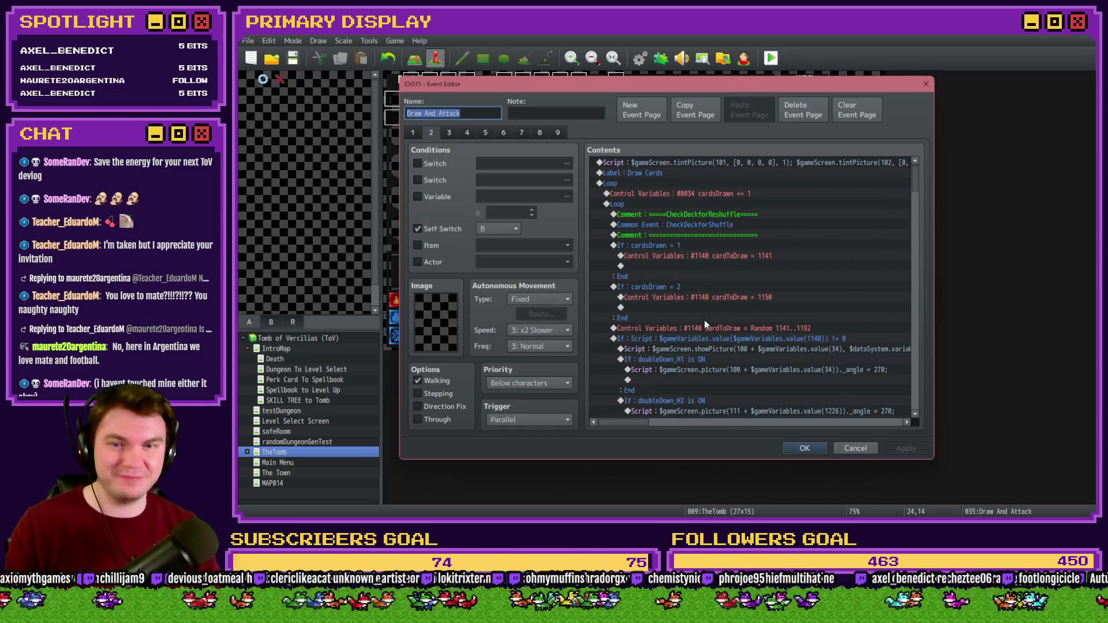
{"action": "left_click", "coordinate": [704, 324]}
{"action": "key", "text": "ctrl+x"}
{"action": "left_click", "coordinate": [670, 247]}
{"action": "key", "text": "ctrl+v"}
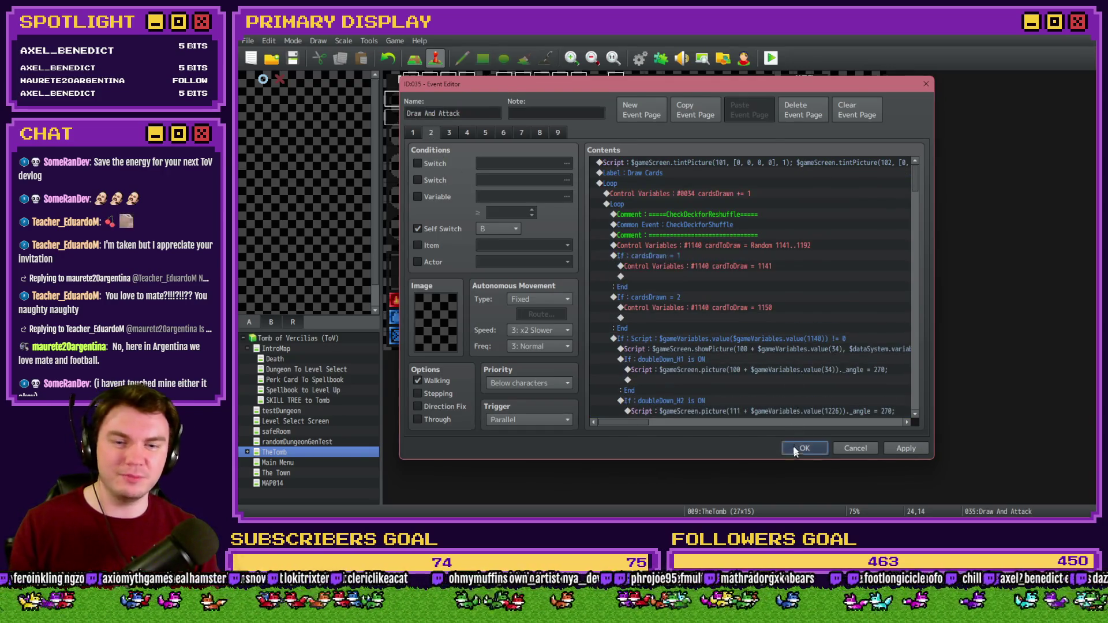
- Close the event, save the project and start a playtest
{"action": "left_click", "coordinate": [802, 448]}
{"action": "left_click", "coordinate": [771, 58]}
{"action": "left_click", "coordinate": [622, 292]}
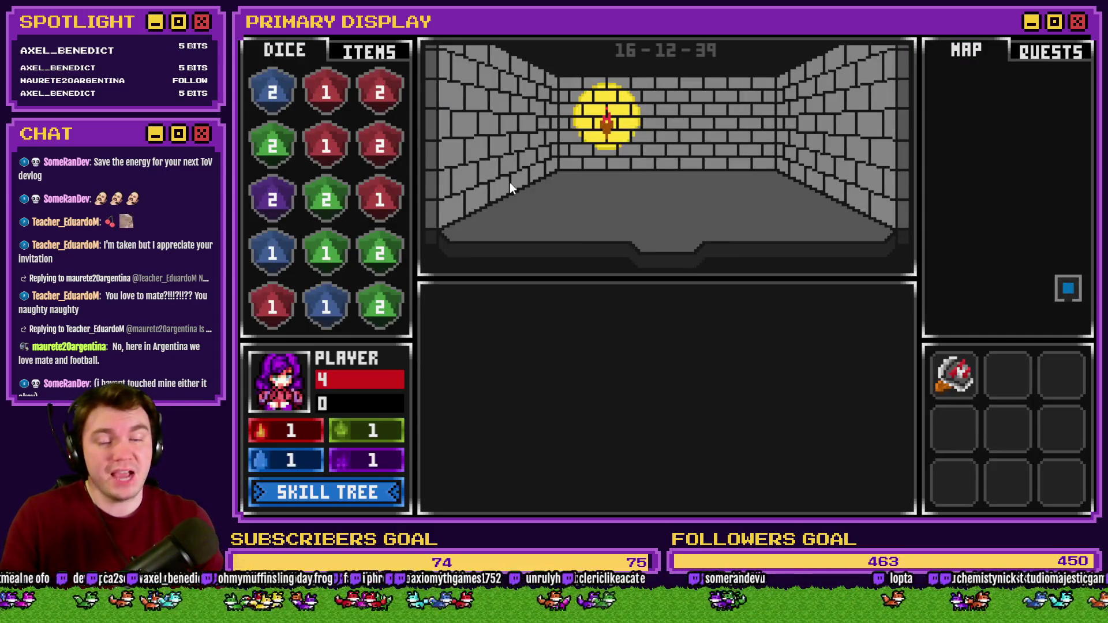
- Walk into the skull battle, get dealt Ace and 10 for 21, then close the playtest
{"action": "key", "text": "w"}
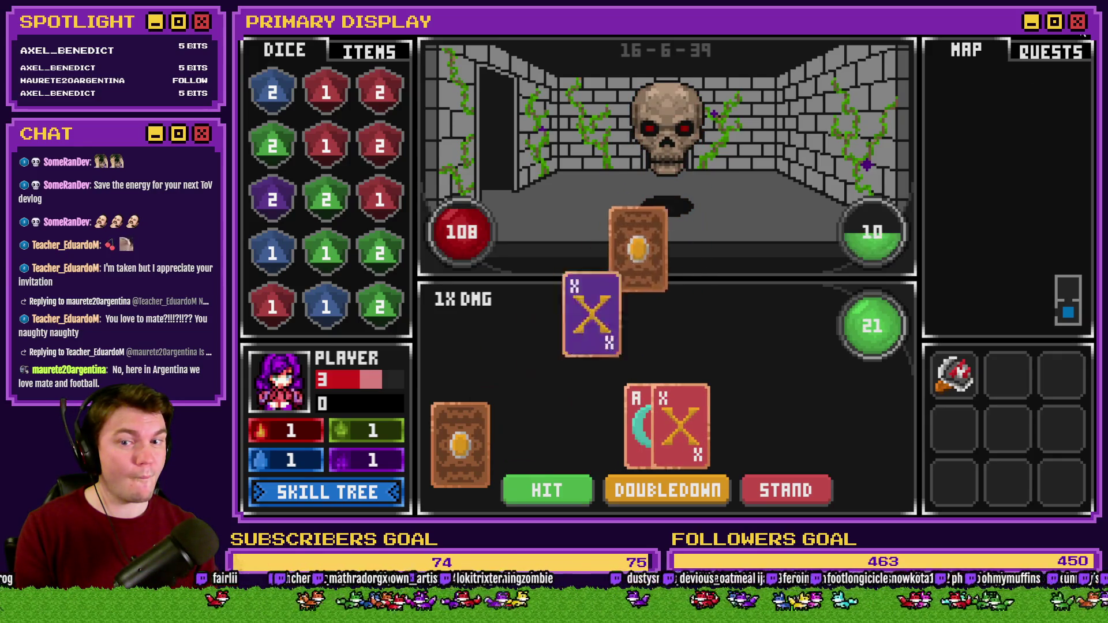
{"action": "key", "text": "F4"}
{"action": "left_click", "coordinate": [1028, 88]}
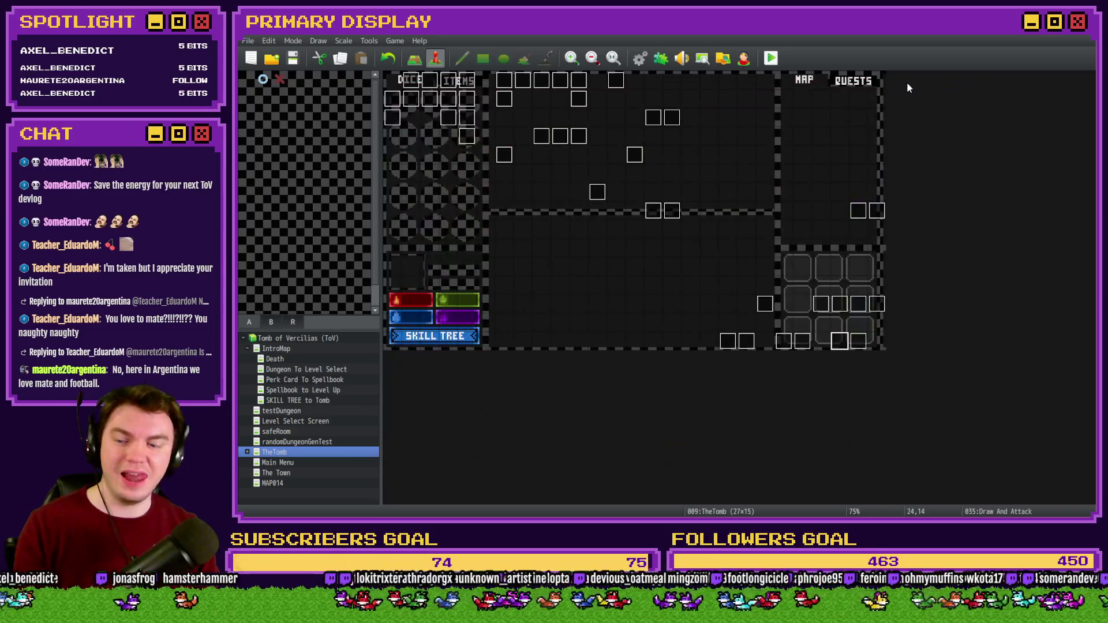
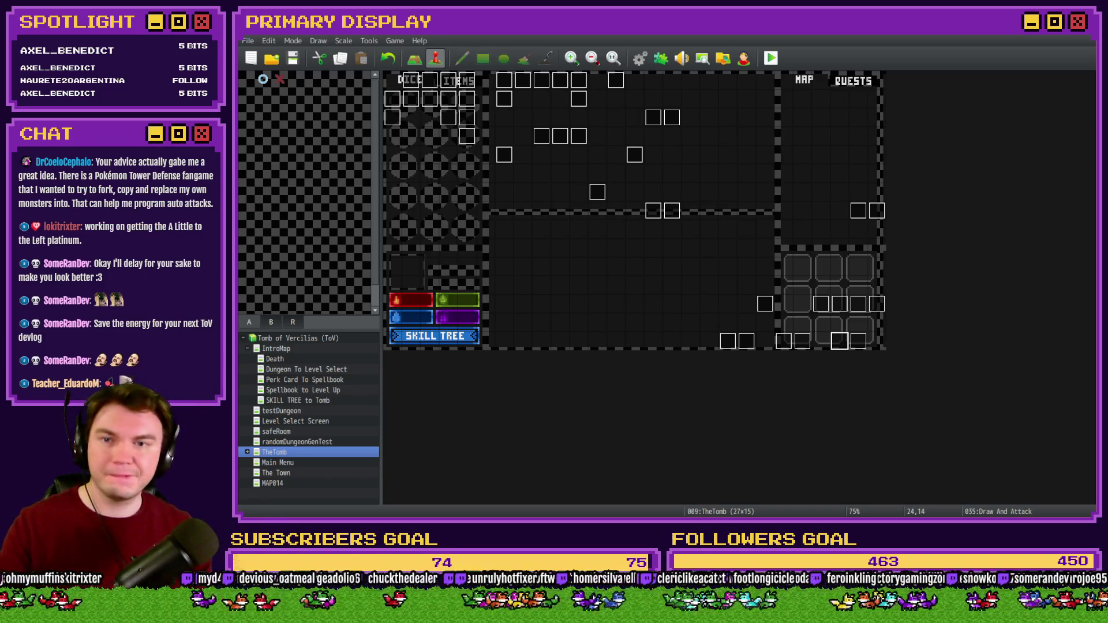
- Inspect the Loop block and playerBlackjack_H1 switch command on page 2 of the Draw And Attack event
{"action": "double_click", "coordinate": [840, 341]}
{"action": "left_click", "coordinate": [430, 130]}
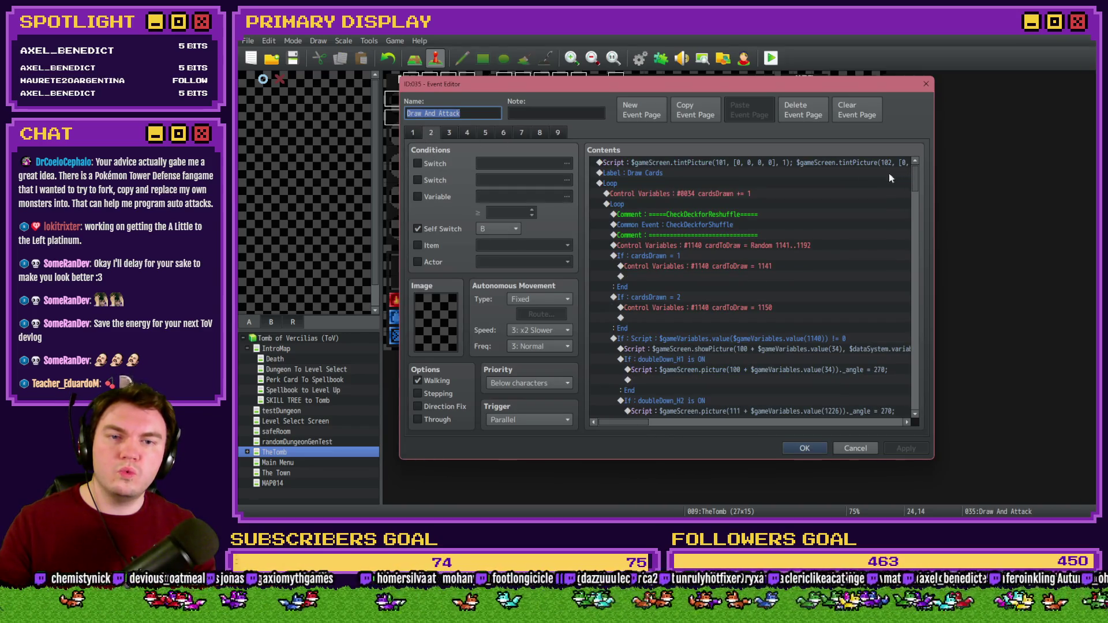
{"action": "left_click_drag", "start_coordinate": [915, 181], "coordinate": [924, 370]}
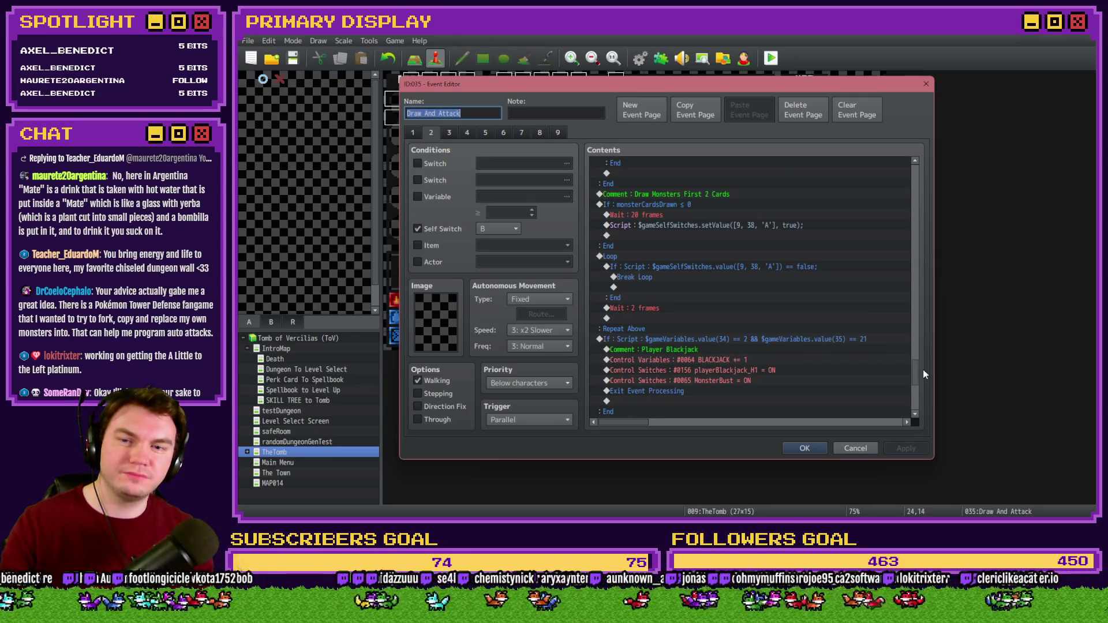
{"action": "left_click", "coordinate": [628, 259]}
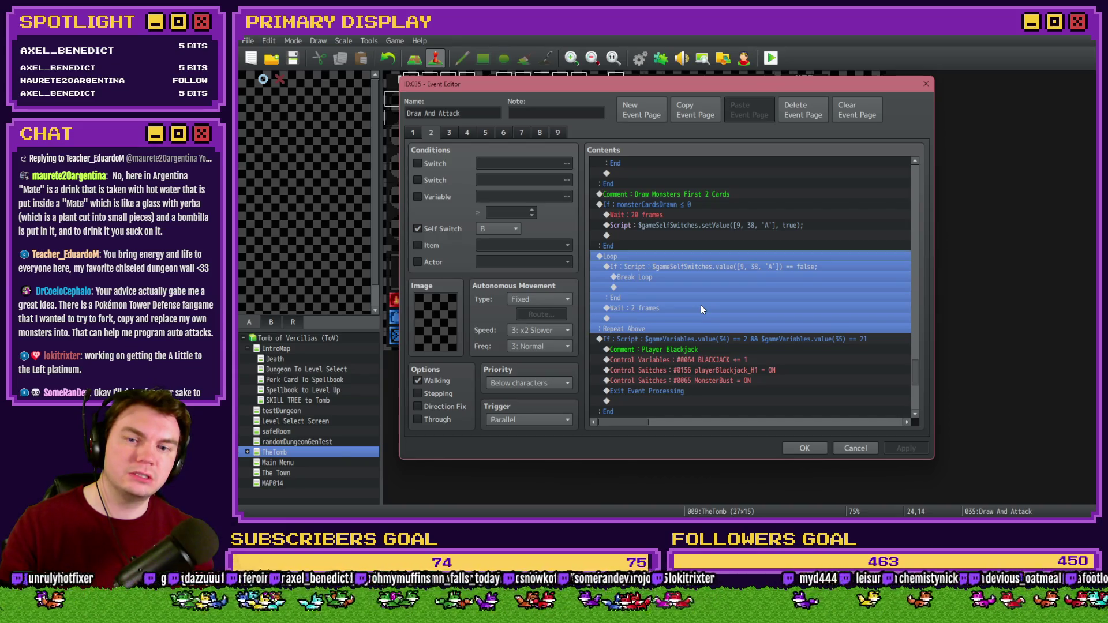
{"action": "left_click", "coordinate": [741, 370]}
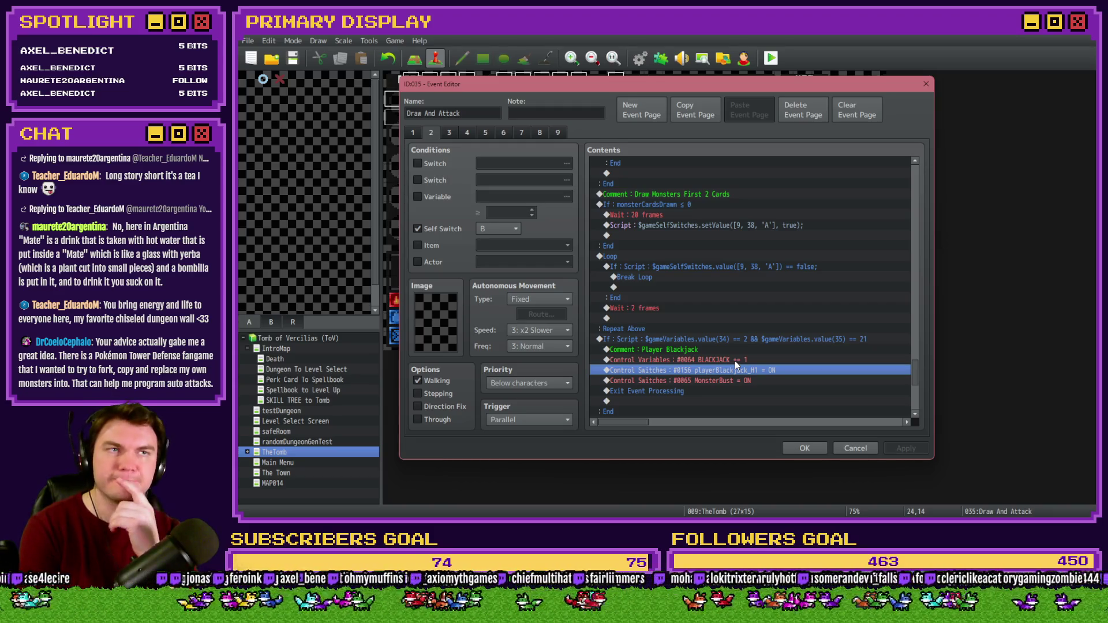
{"action": "left_click", "coordinate": [804, 449]}
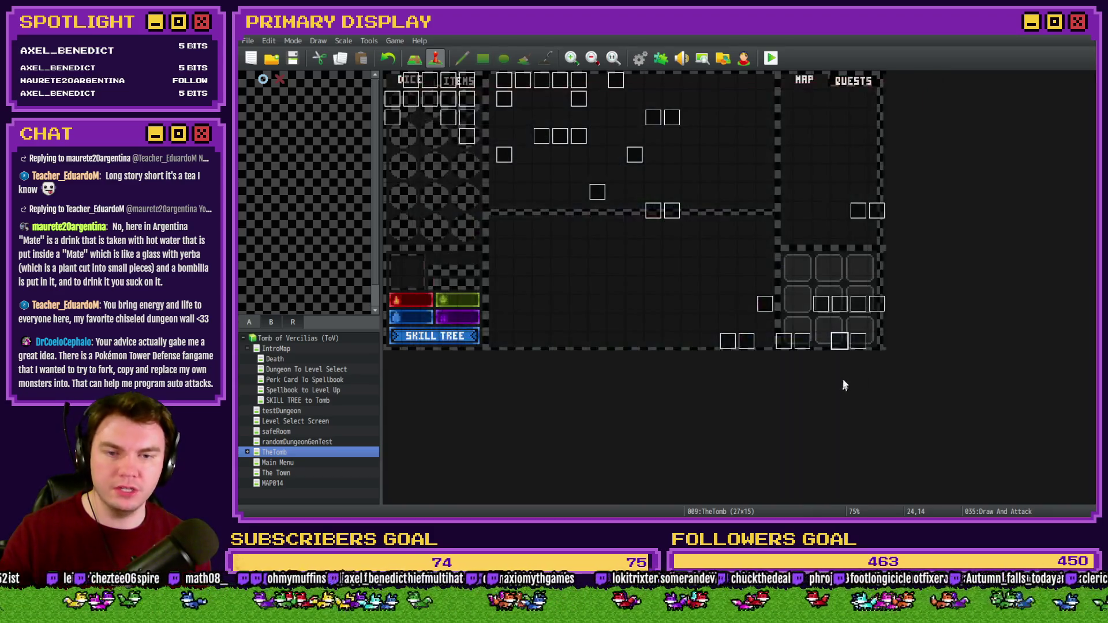
- Review the Monster Draw event's monsterCardsDrawn = 2 condition and its first picture-moving script line
{"action": "double_click", "coordinate": [857, 342]}
{"action": "left_click_drag", "start_coordinate": [913, 174], "coordinate": [916, 306]}
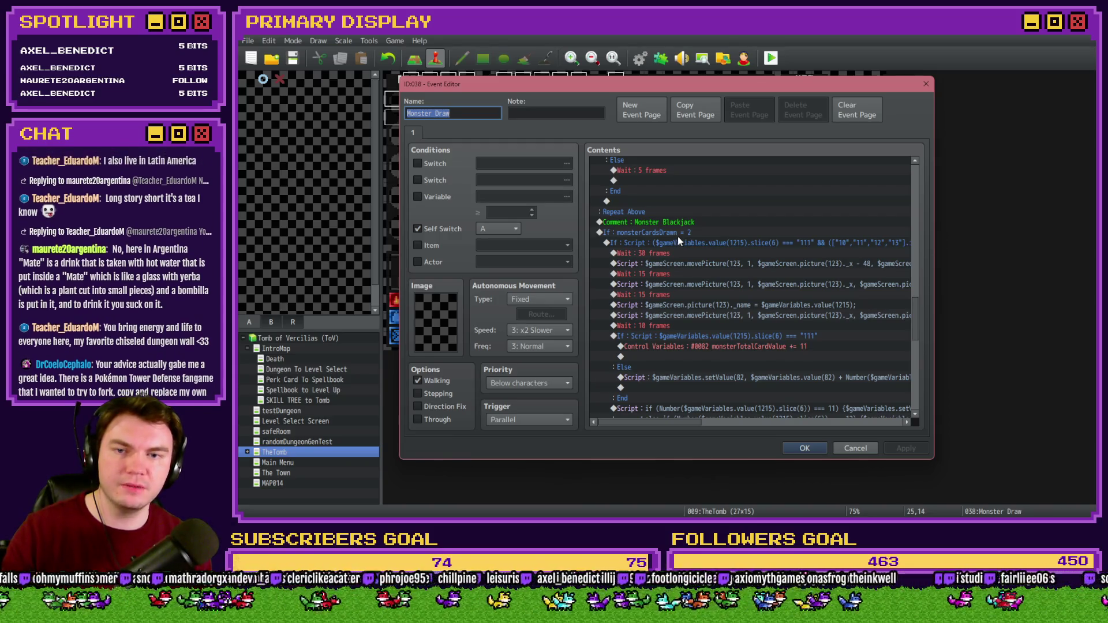
{"action": "left_click", "coordinate": [678, 236]}
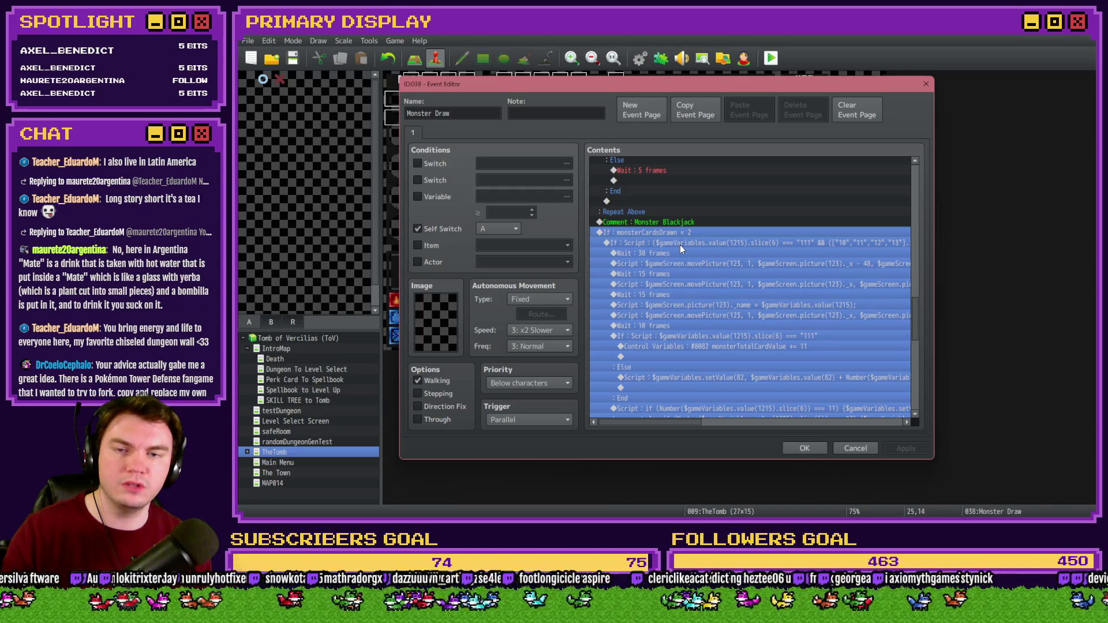
{"action": "left_click_drag", "start_coordinate": [681, 245], "coordinate": [683, 264]}
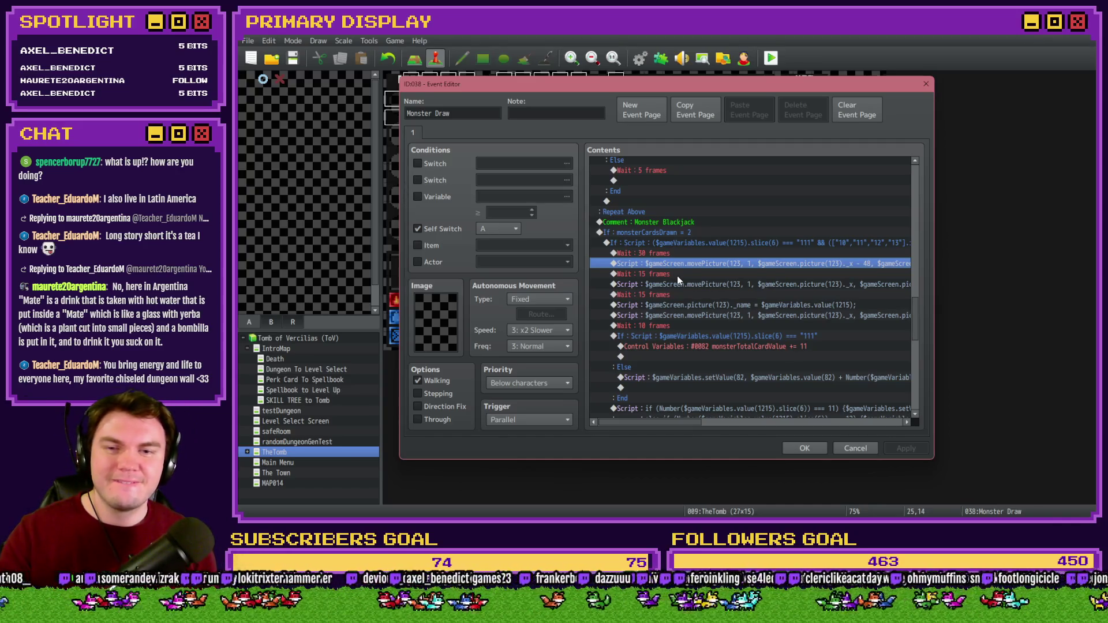
{"action": "left_click", "coordinate": [804, 448]}
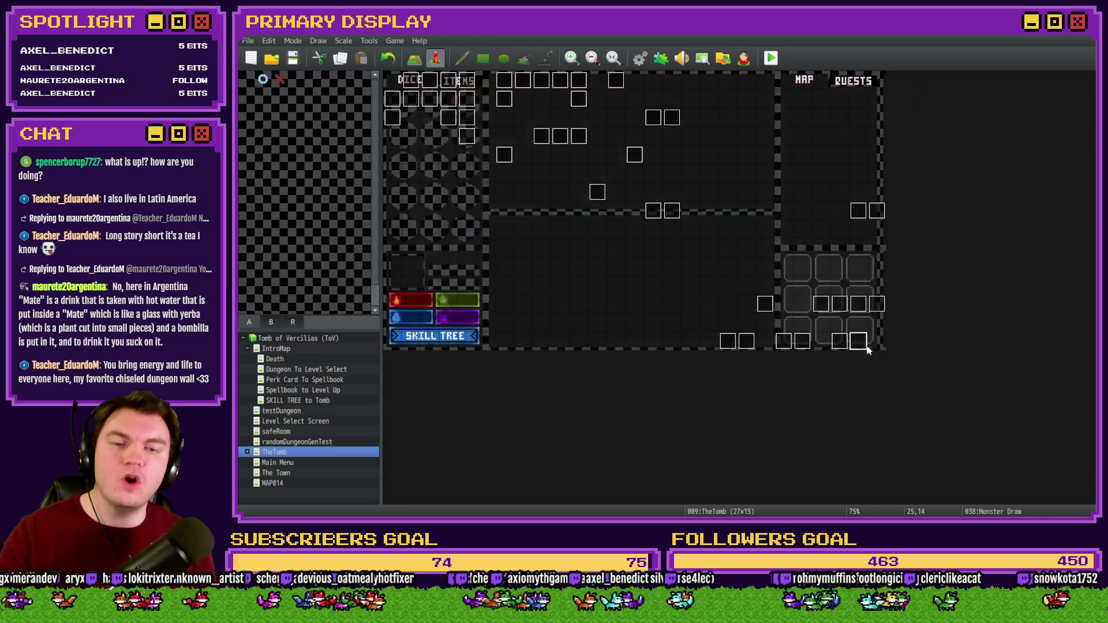
- Back in Draw And Attack, check the monsterCardsDrawn ≤ 0 condition, waiting Loop, and playerBlackjack_H1 switch
{"action": "double_click", "coordinate": [833, 340]}
{"action": "left_click_drag", "start_coordinate": [914, 182], "coordinate": [930, 362]}
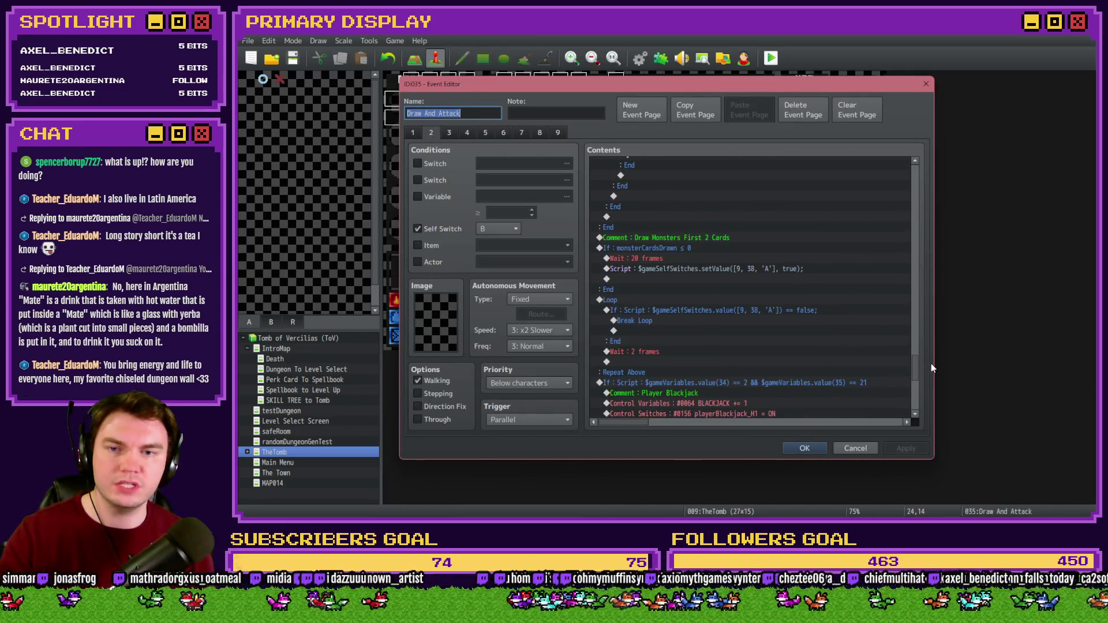
{"action": "left_click", "coordinate": [652, 247]}
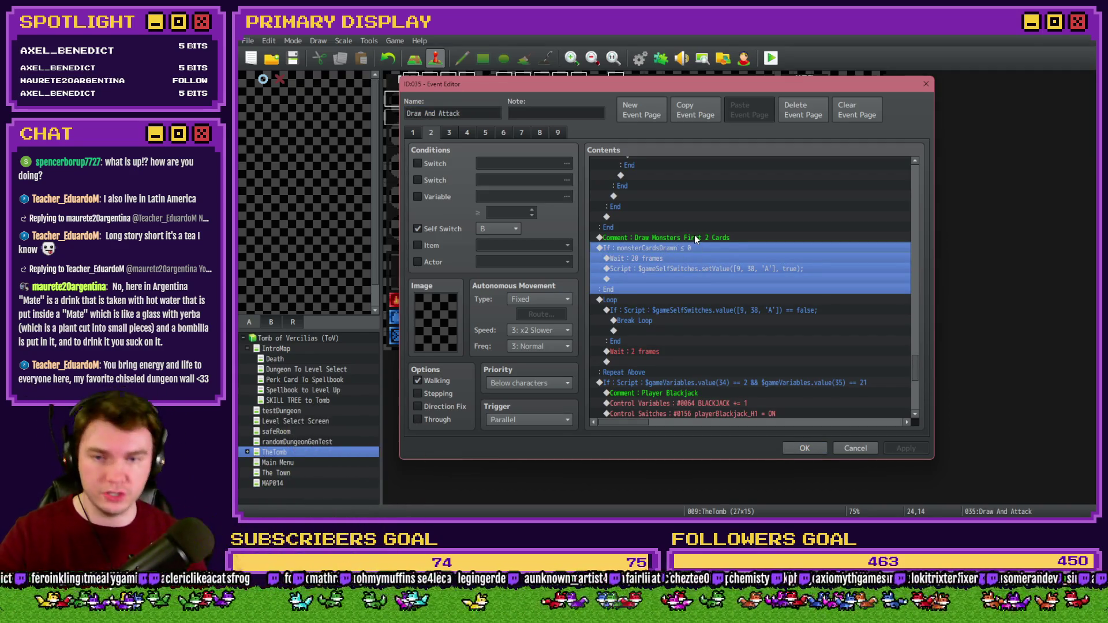
{"action": "left_click", "coordinate": [671, 301]}
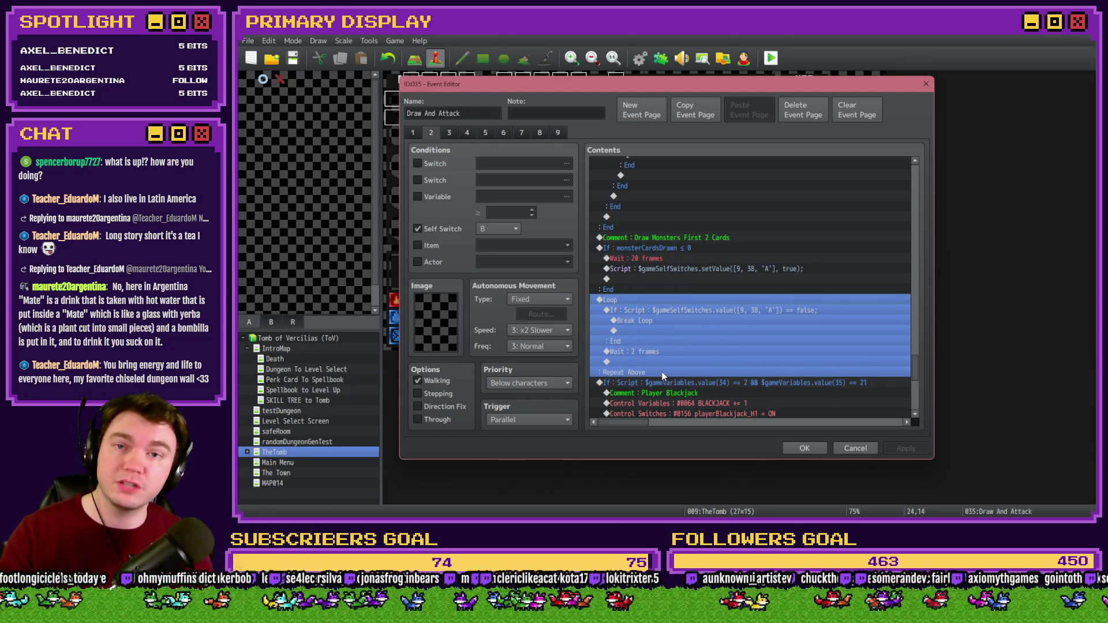
{"action": "scroll", "coordinate": [671, 358], "scroll_direction": "down", "scroll_amount": 2}
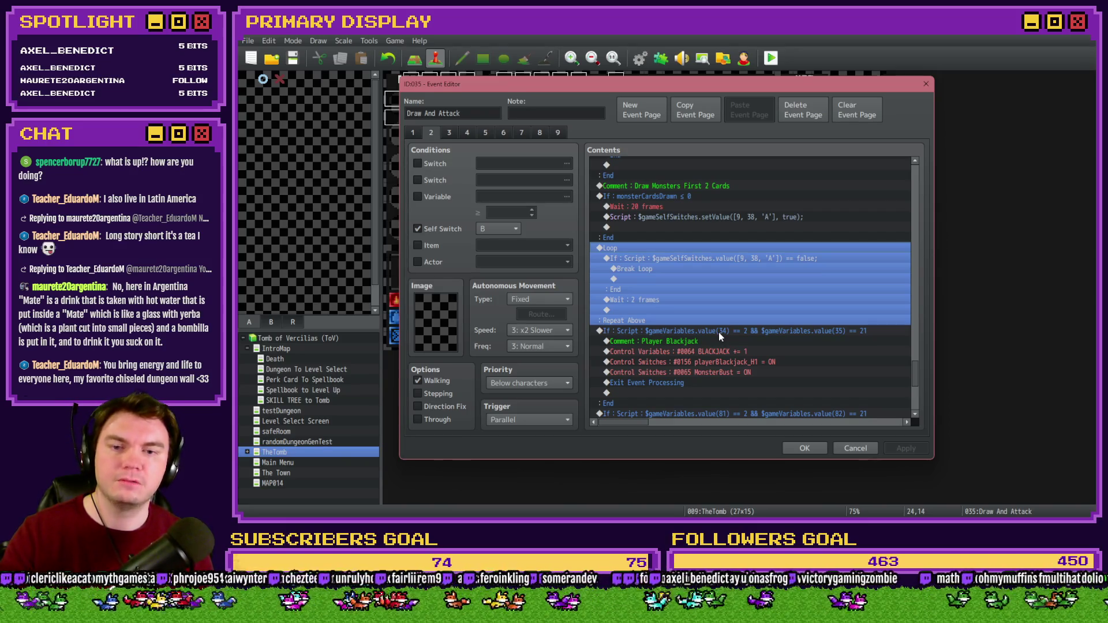
{"action": "left_click", "coordinate": [726, 361]}
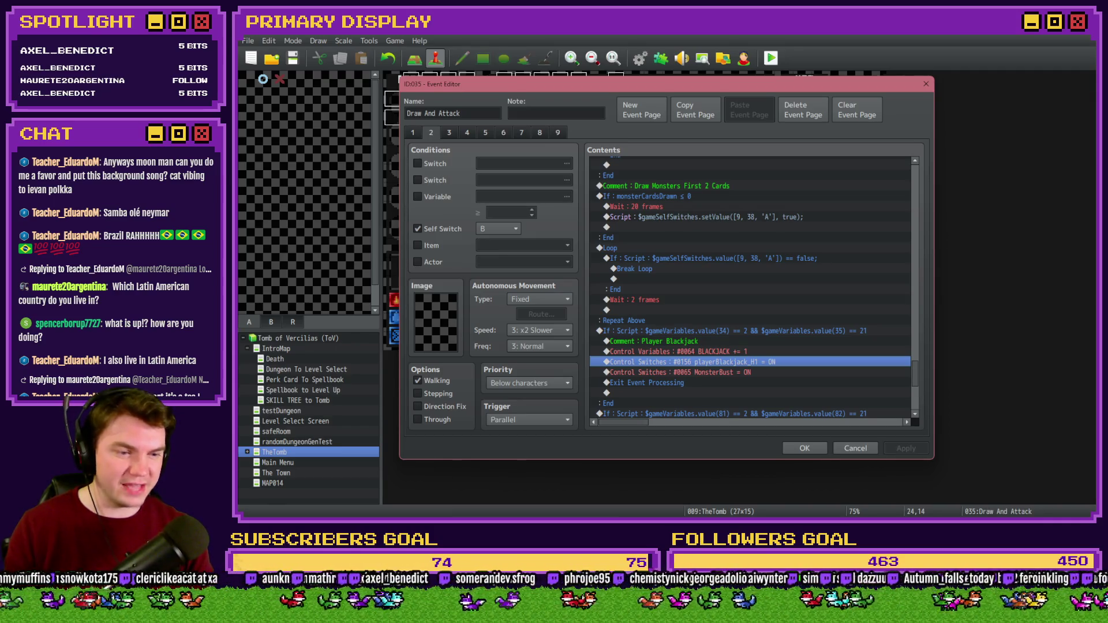
{"action": "key", "text": "Return"}
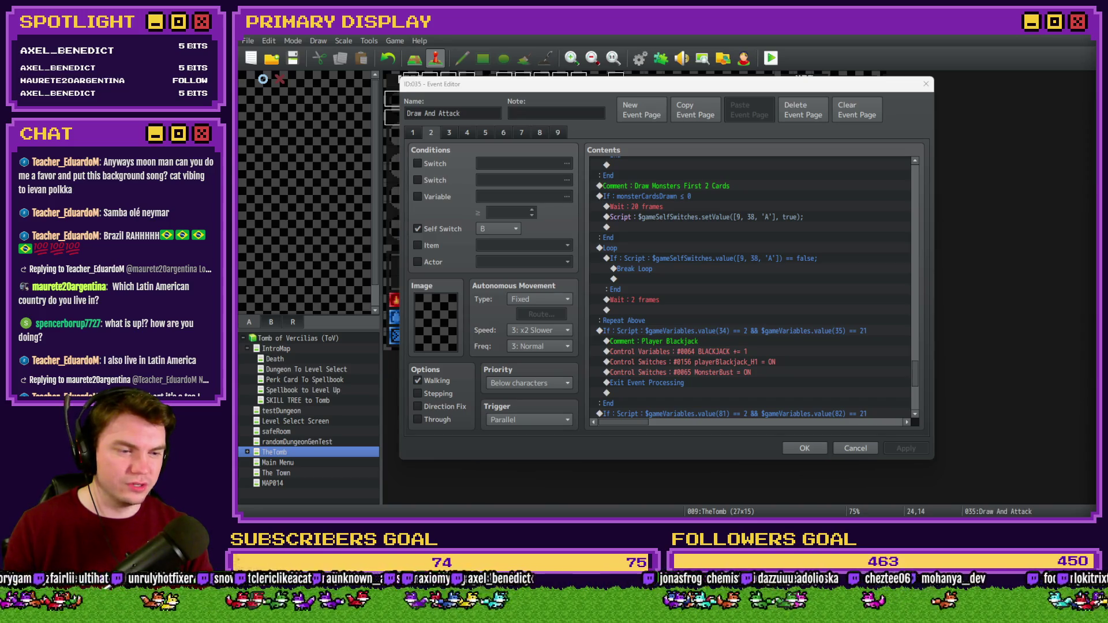